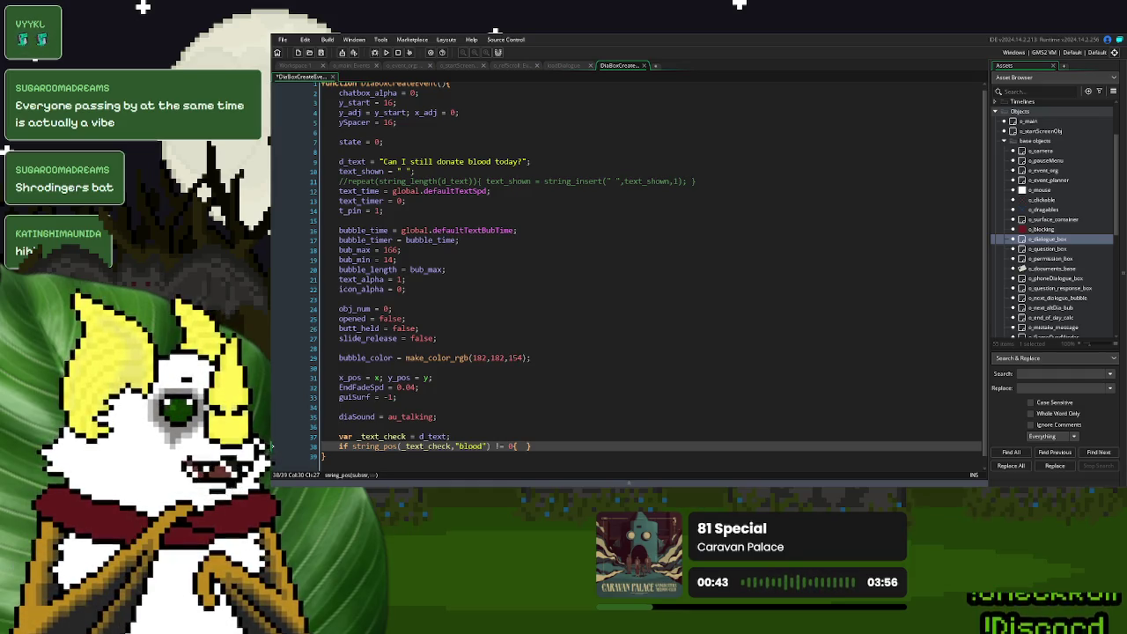
# - Wrap d_text in string_lower in the dialogue text check
pyautogui.click(418, 436)
pyautogui.write('string_lower(d_text')
pyautogui.write(')')
pyautogui.press('End')
pyautogui.scroll(-1, 418, 436)
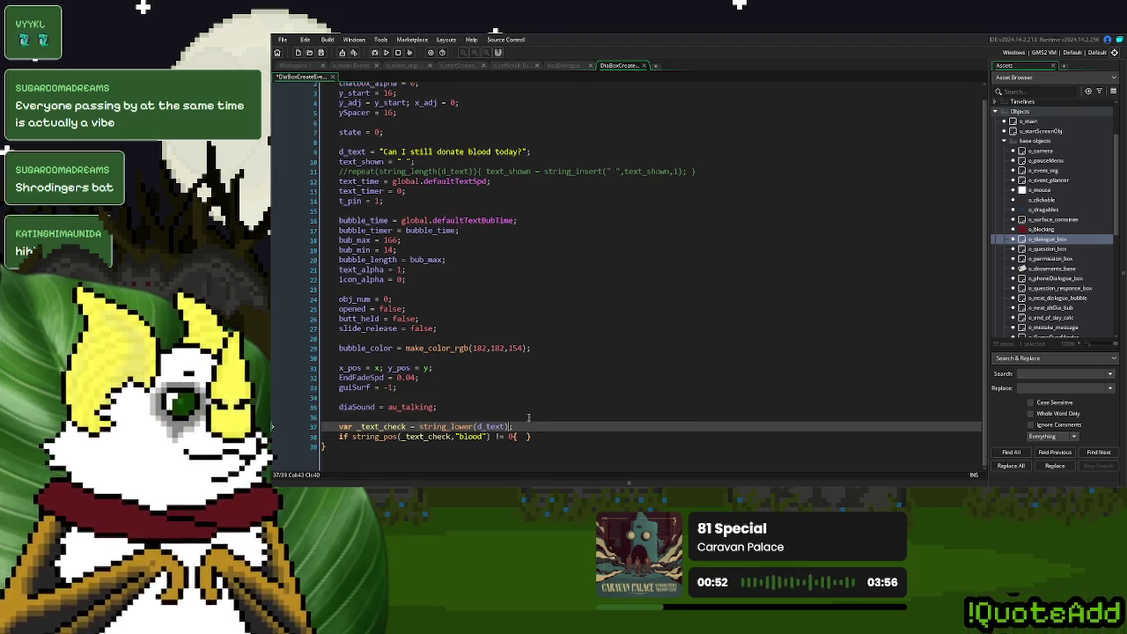
# - Duplicate the blood keyword check into plasma and lab checks
pyautogui.click(529, 436)
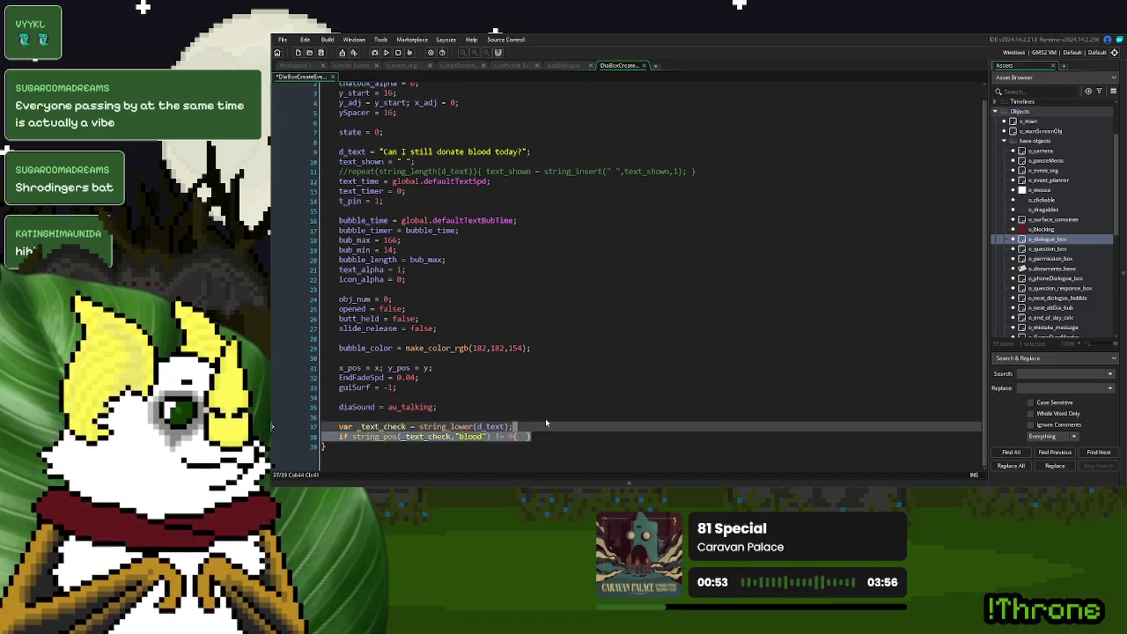
pyautogui.hotkey('ctrl', 'd')
pyautogui.hotkey('ctrl', 'd')
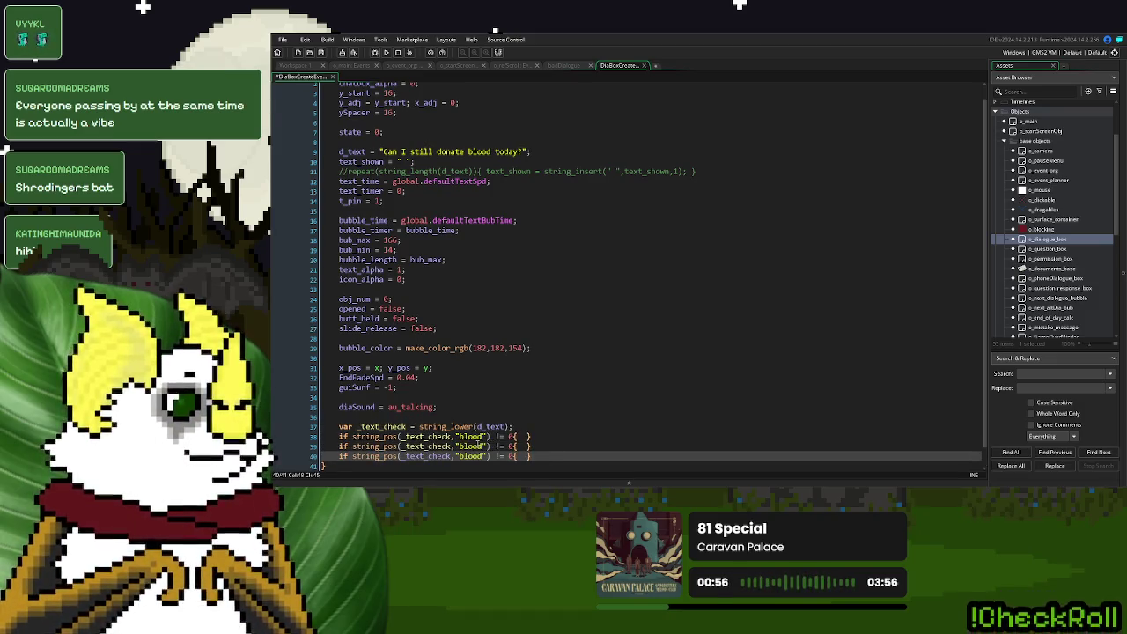
pyautogui.doubleClick(471, 445)
pyautogui.write('plasma')
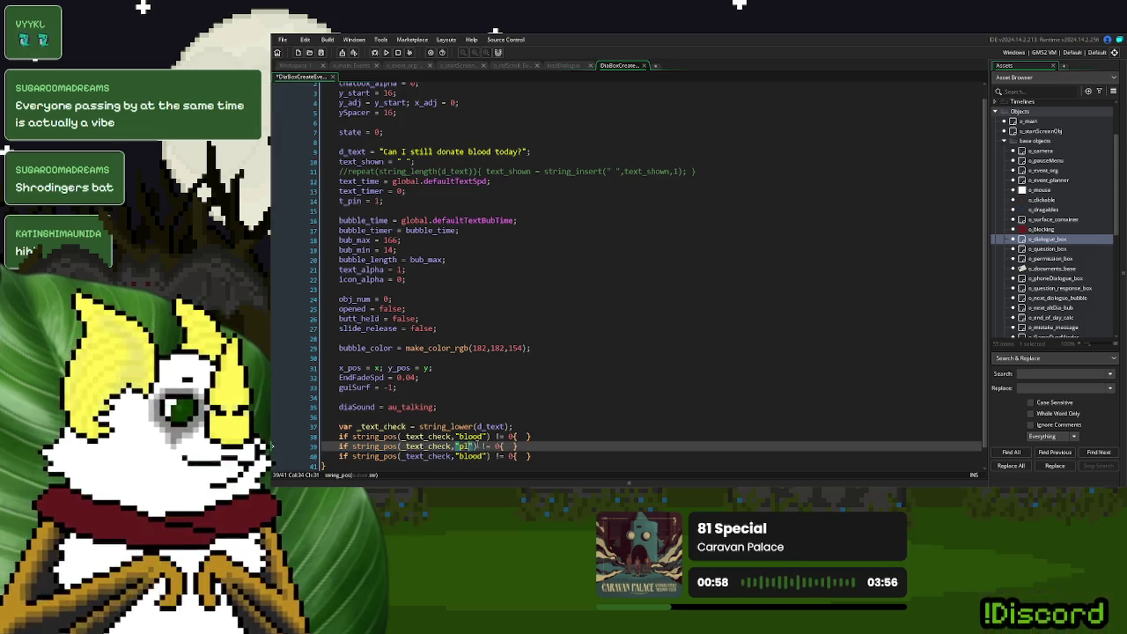
pyautogui.press('Down')
pyautogui.press('BackSpace')
pyautogui.press('BackSpace')
pyautogui.press('BackSpace')
pyautogui.write('lab')
# - Declare var _alt_text_time = false; after the text check line
pyautogui.scroll(-1, 521, 401)
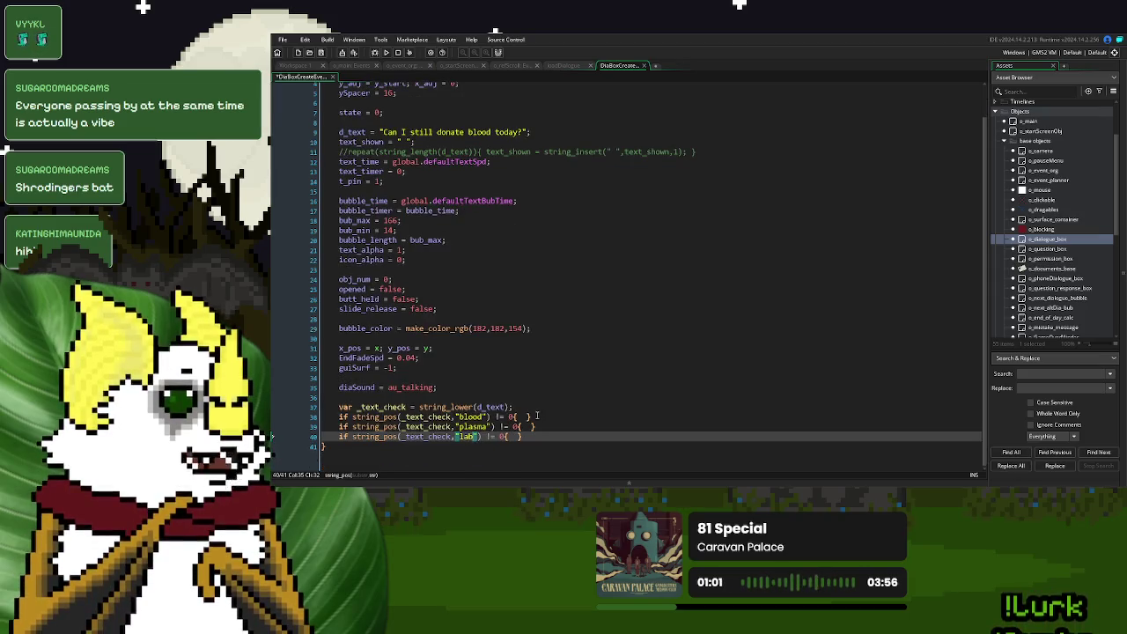
pyautogui.click(521, 403)
pyautogui.write('var _alt')
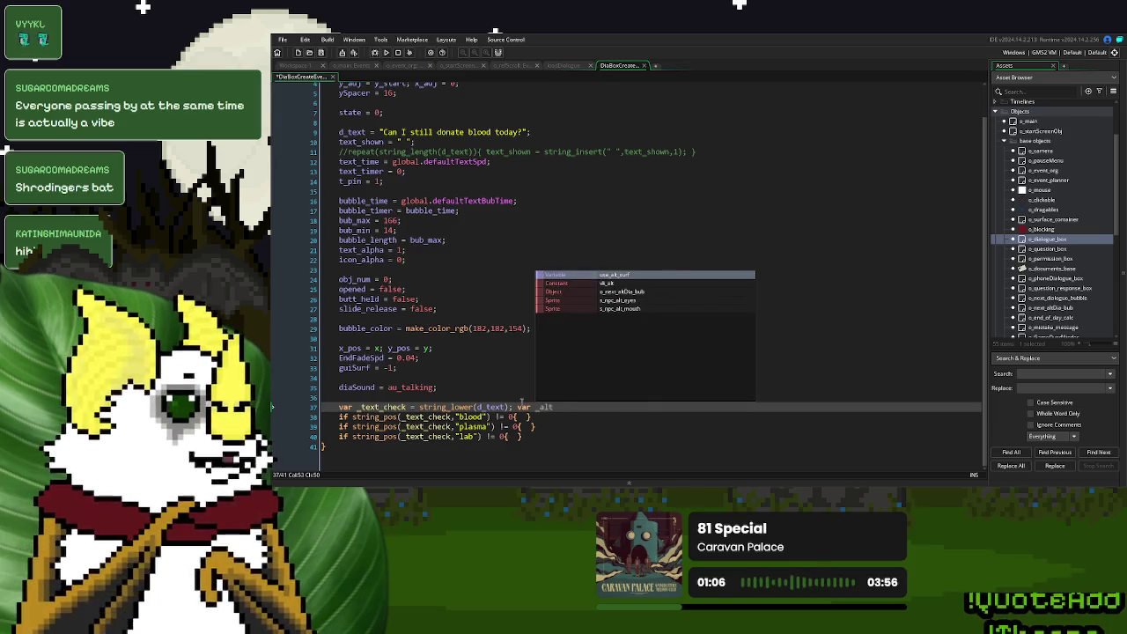
pyautogui.write('_text')
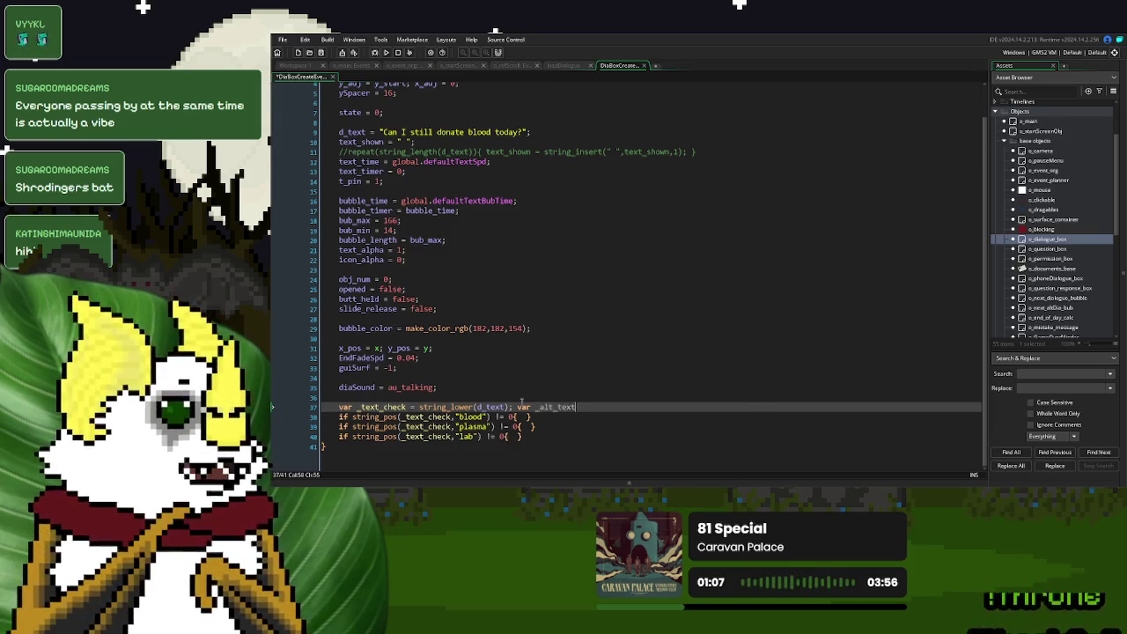
pyautogui.write('_time = false;')
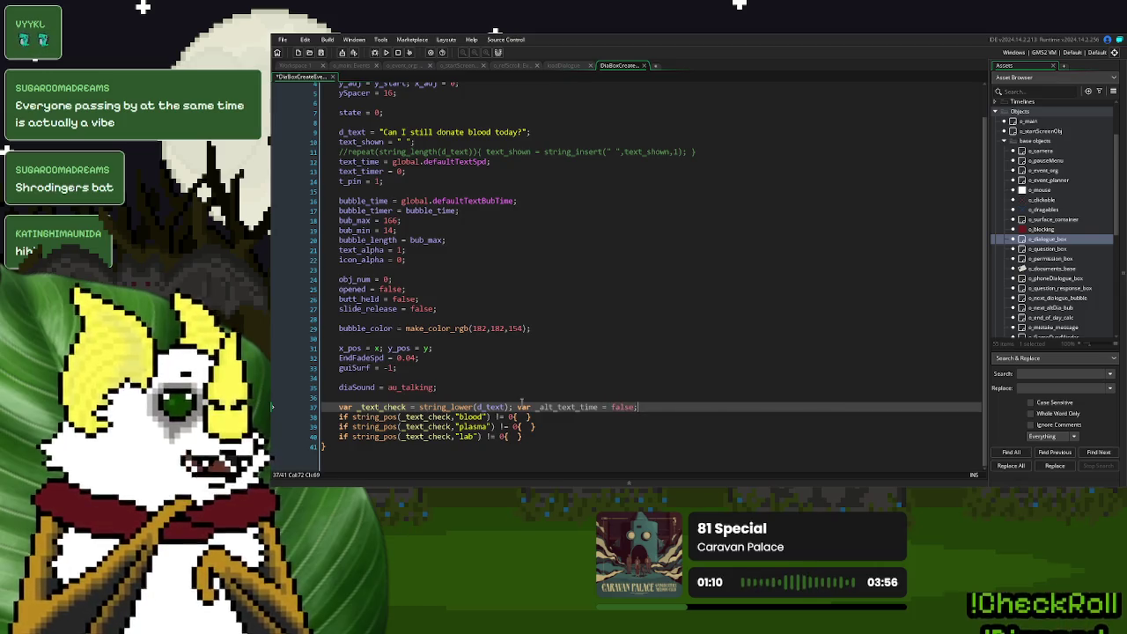
# - Copy the _alt_text_time assignment into the blood, plasma and lab checks
pyautogui.moveTo(637, 407); pyautogui.dragTo(535, 411)
pyautogui.hotkey('ctrl', 'c')
pyautogui.click(525, 416)
pyautogui.hotkey('ctrl', 'v')
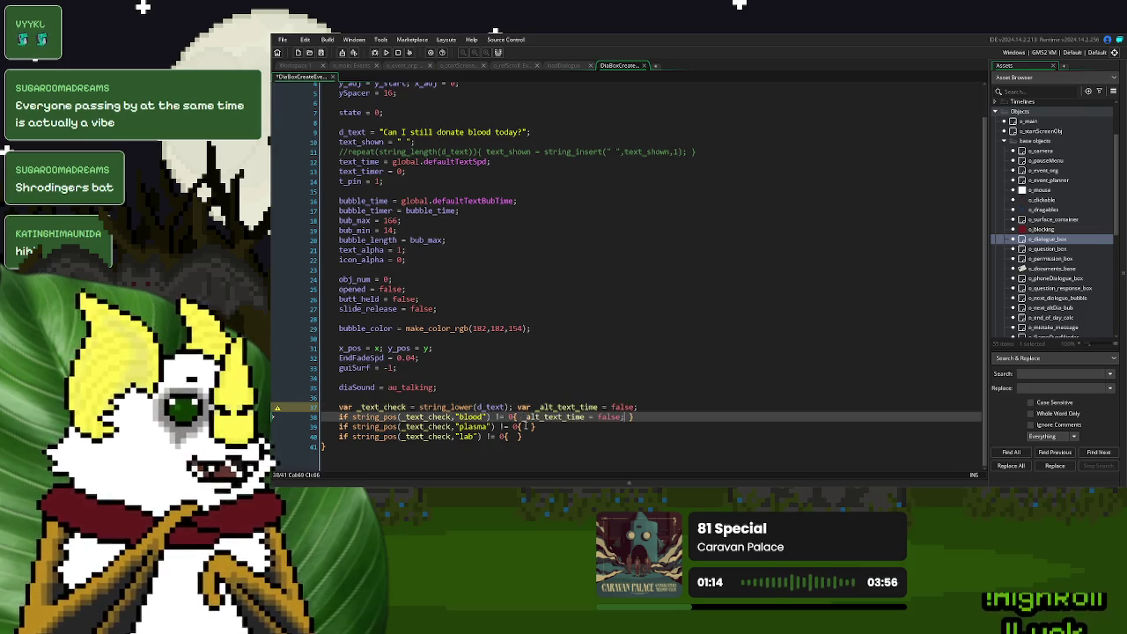
pyautogui.click(526, 426)
pyautogui.hotkey('ctrl', 'v')
pyautogui.click(514, 437)
pyautogui.hotkey('ctrl', 'v')
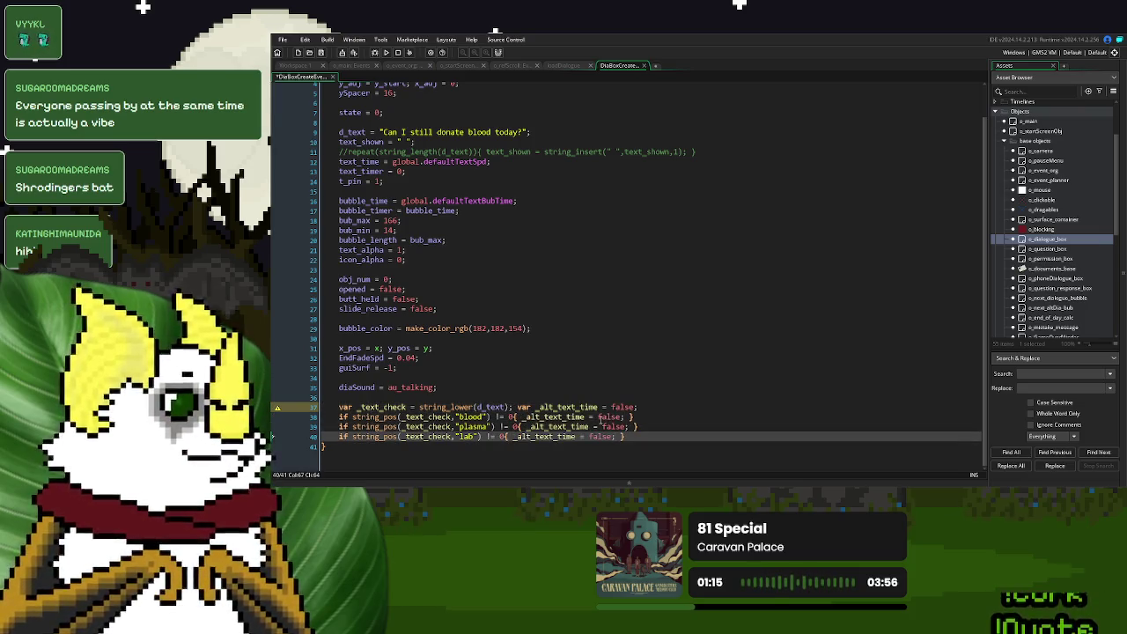
# - Change the assignment to _alt_text_time = true in all three keyword checks
pyautogui.doubleClick(604, 417)
pyautogui.write('true')
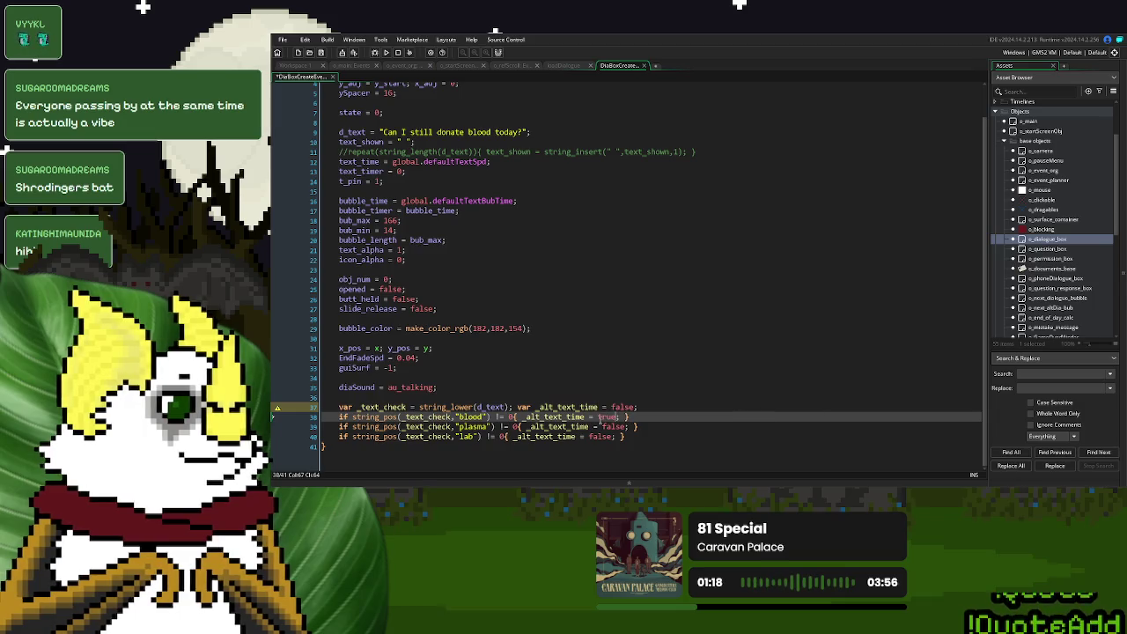
pyautogui.doubleClick(606, 426)
pyautogui.write('true')
pyautogui.click(597, 437)
pyautogui.doubleClick(599, 437)
pyautogui.write('true')
# - Start an 'if _alt_text_time = true' block below the keyword checks
pyautogui.click(628, 437)
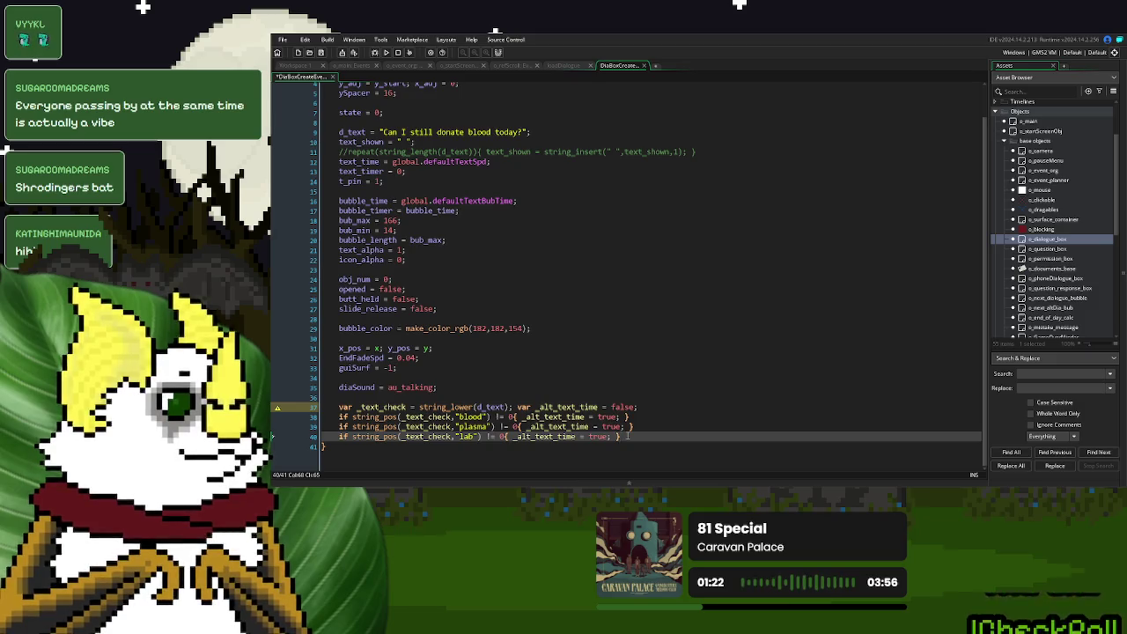
pyautogui.press('Return')
pyautogui.press('Return')
pyautogui.write('if _alt_text_time = t')
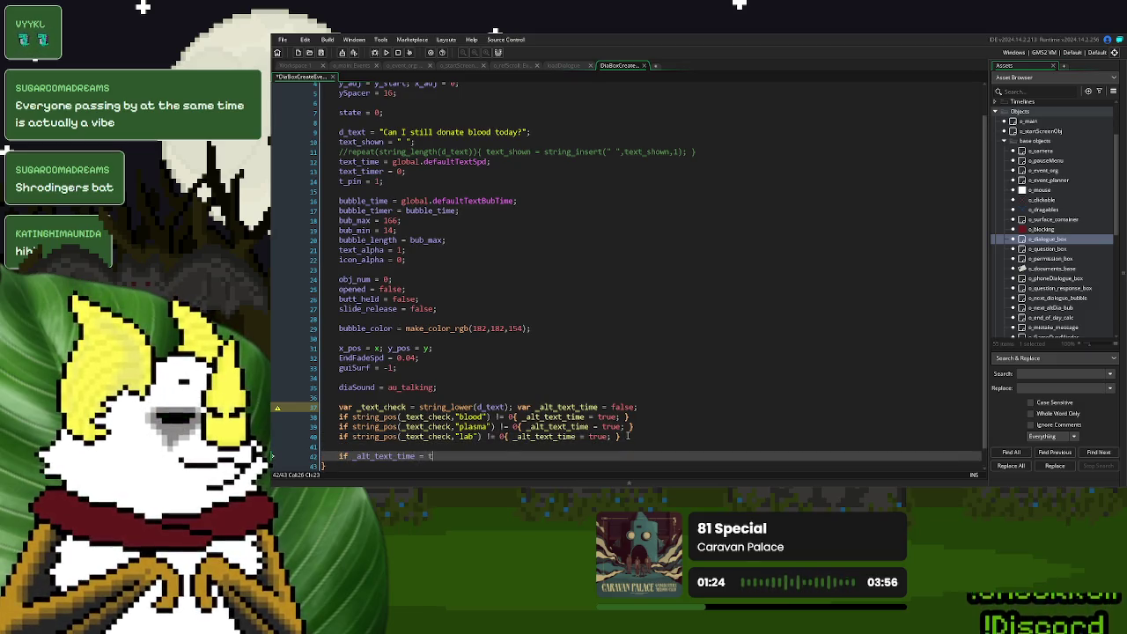
pyautogui.write('rue{')
pyautogui.scroll(1, 630, 344)
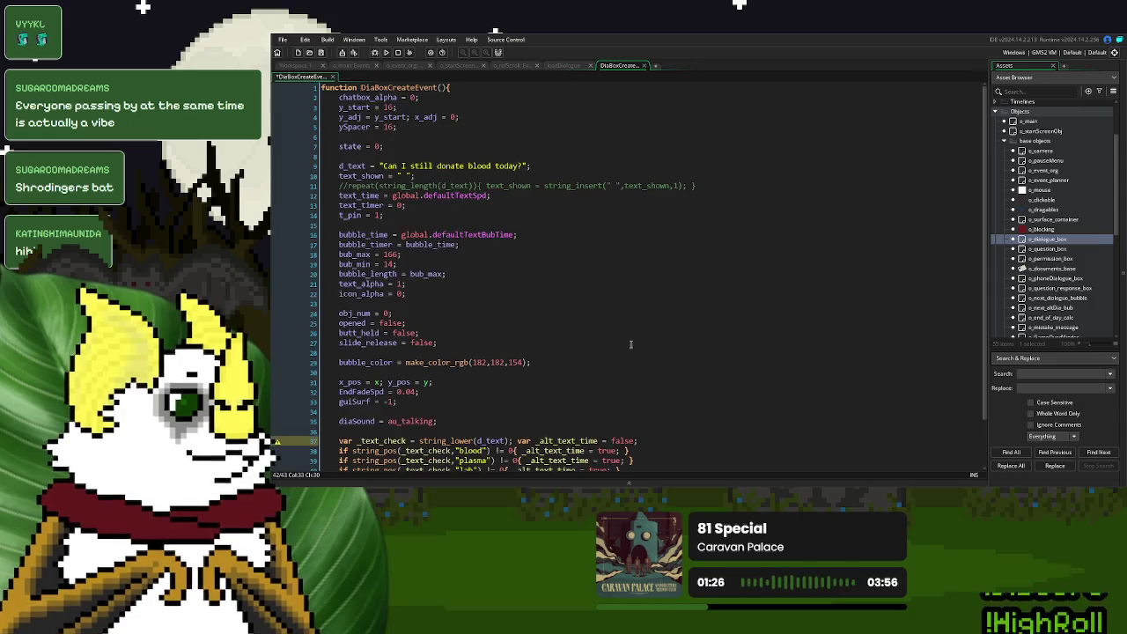
# - Copy the bubble_time and bubble_timer lines into the if _alt_text_time block
pyautogui.moveTo(520, 235); pyautogui.dragTo(340, 237)
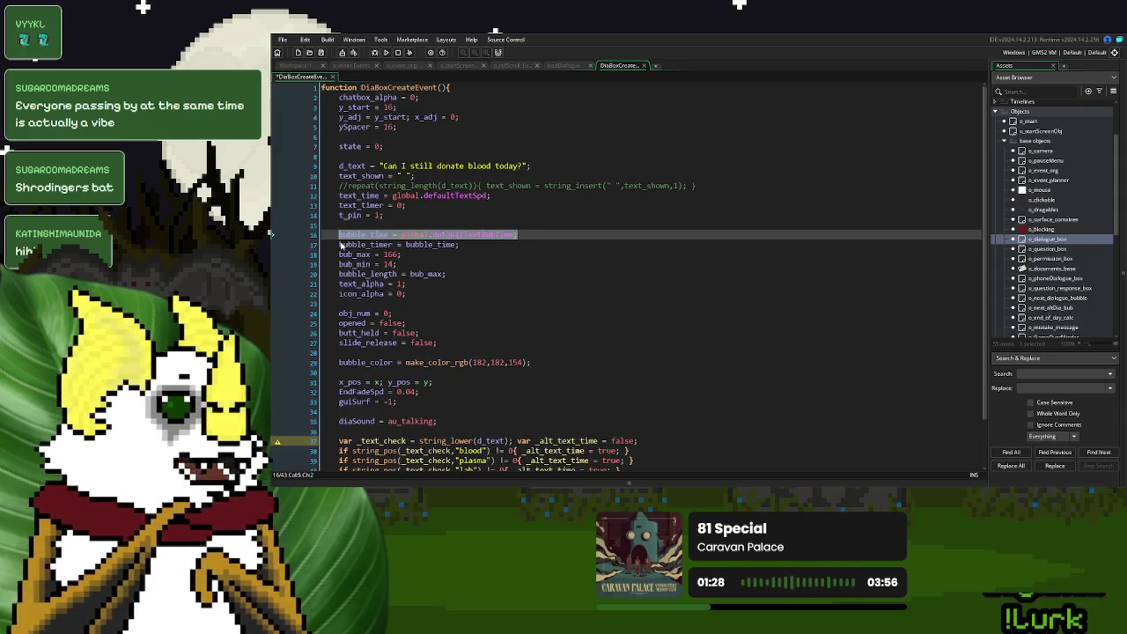
pyautogui.moveTo(468, 245); pyautogui.dragTo(340, 235)
pyautogui.scroll(-2, 483, 378)
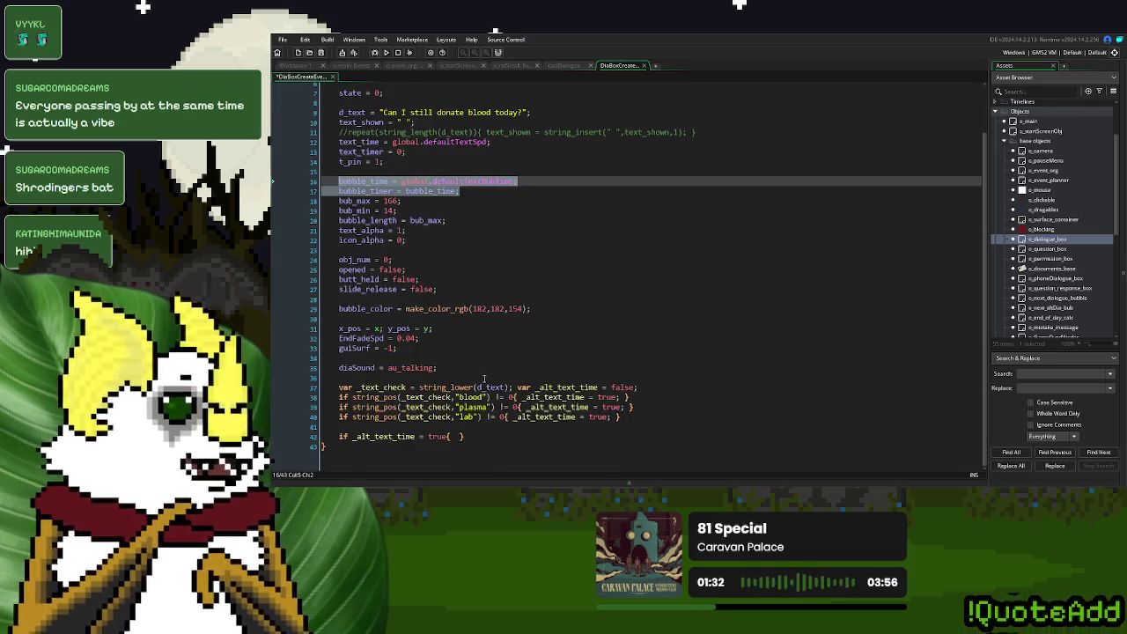
pyautogui.click(457, 436)
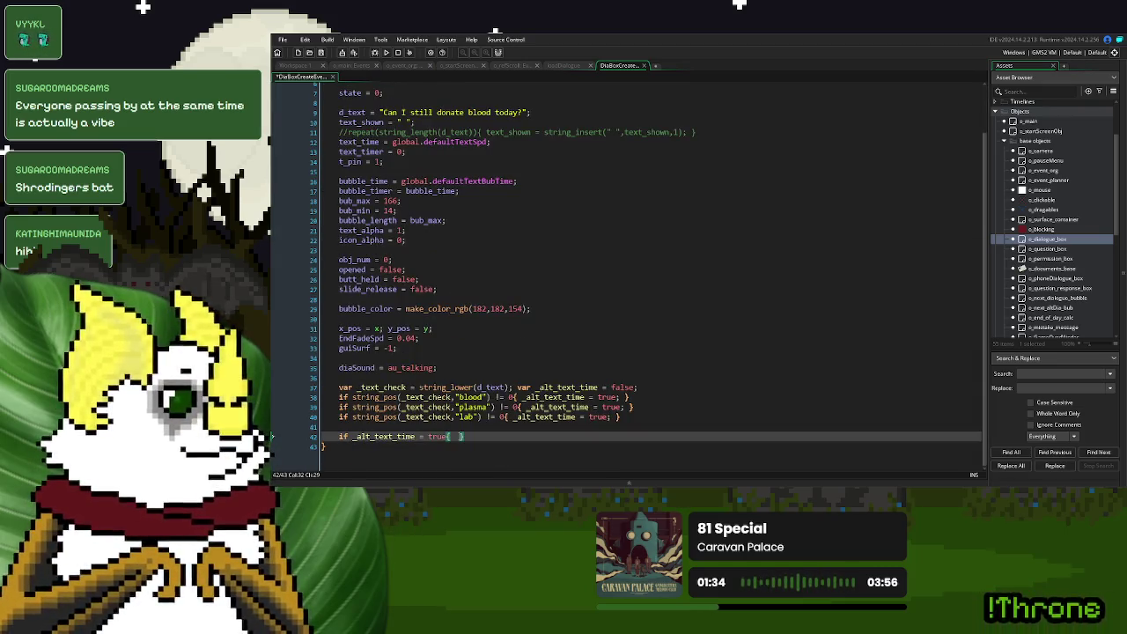
pyautogui.press('Return')
pyautogui.hotkey('ctrl', 'v')
# - Set the flagged bubble time to global.defaultTextBubTime*3 and run the game
pyautogui.scroll(-1, 387, 431)
pyautogui.click(322, 427)
pyautogui.press('Tab')
pyautogui.click(543, 419)
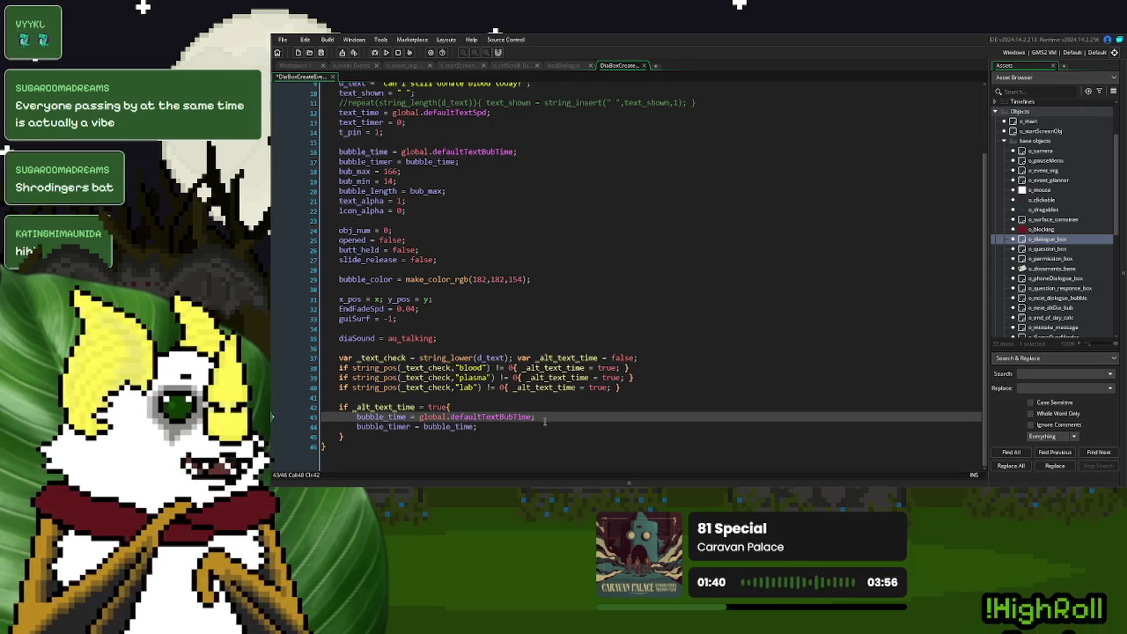
pyautogui.write('*3')
pyautogui.click(385, 52)
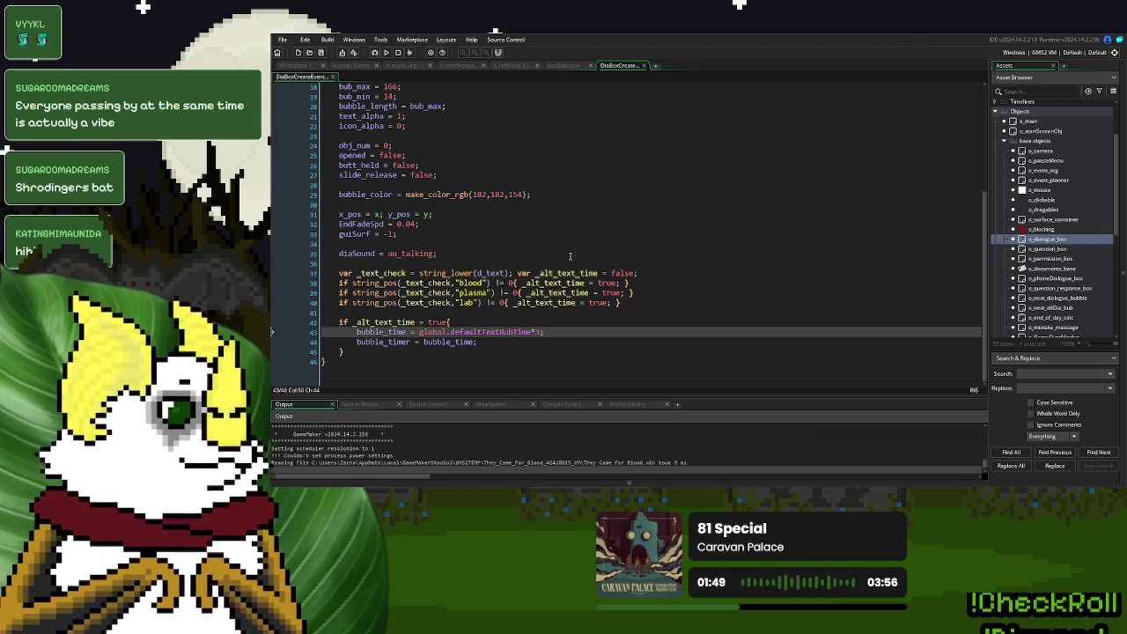
pyautogui.press('Return')
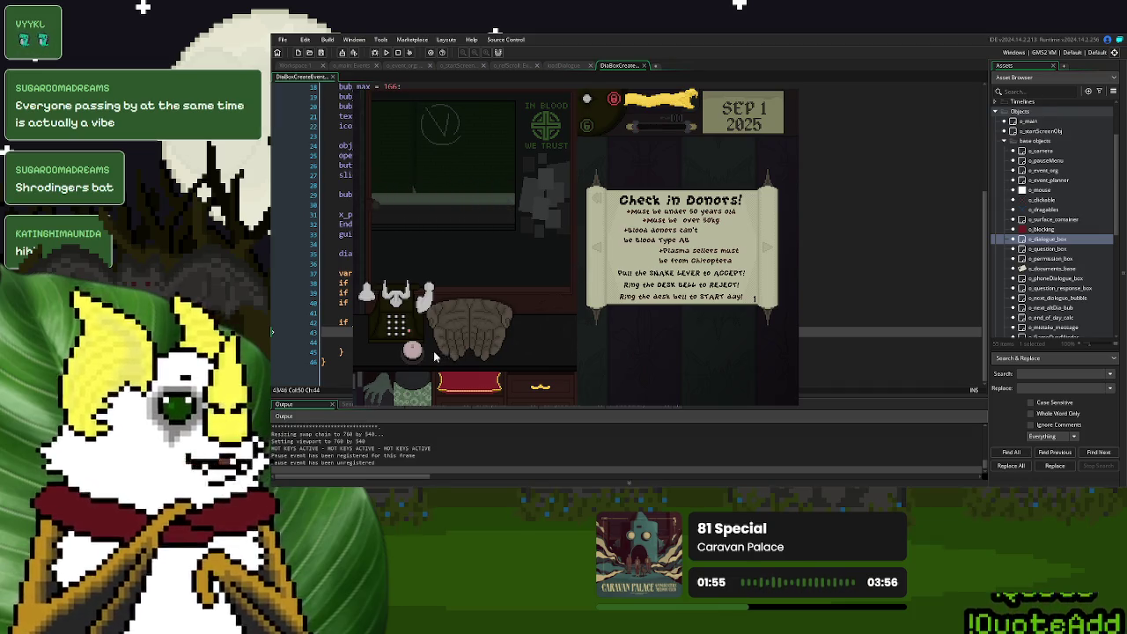
pyautogui.click(732, 249)
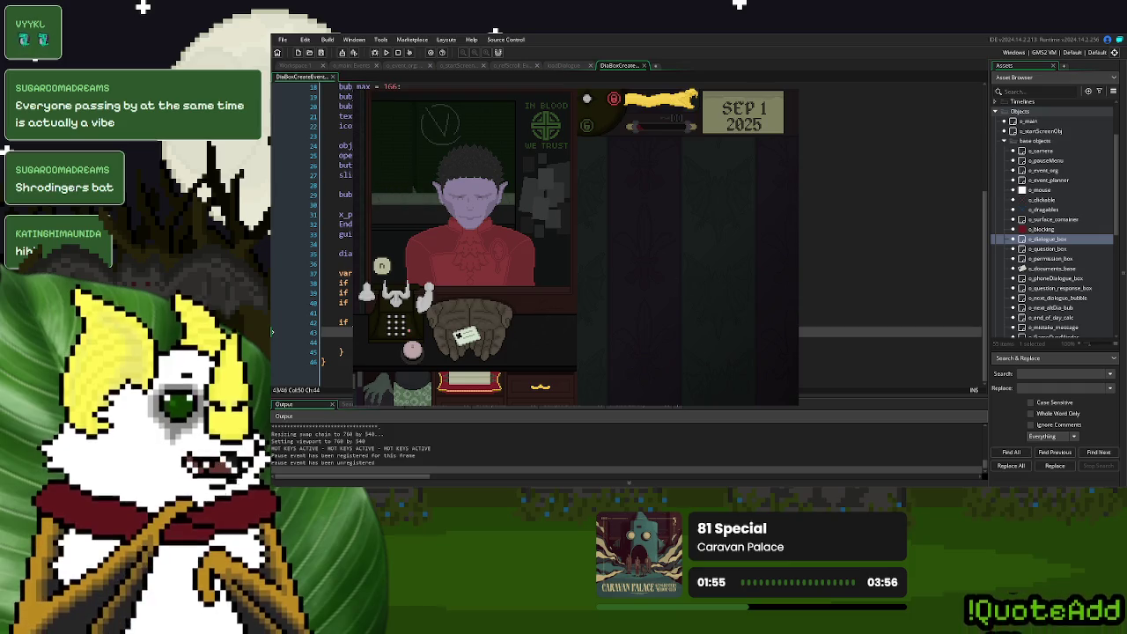
pyautogui.press('Escape')
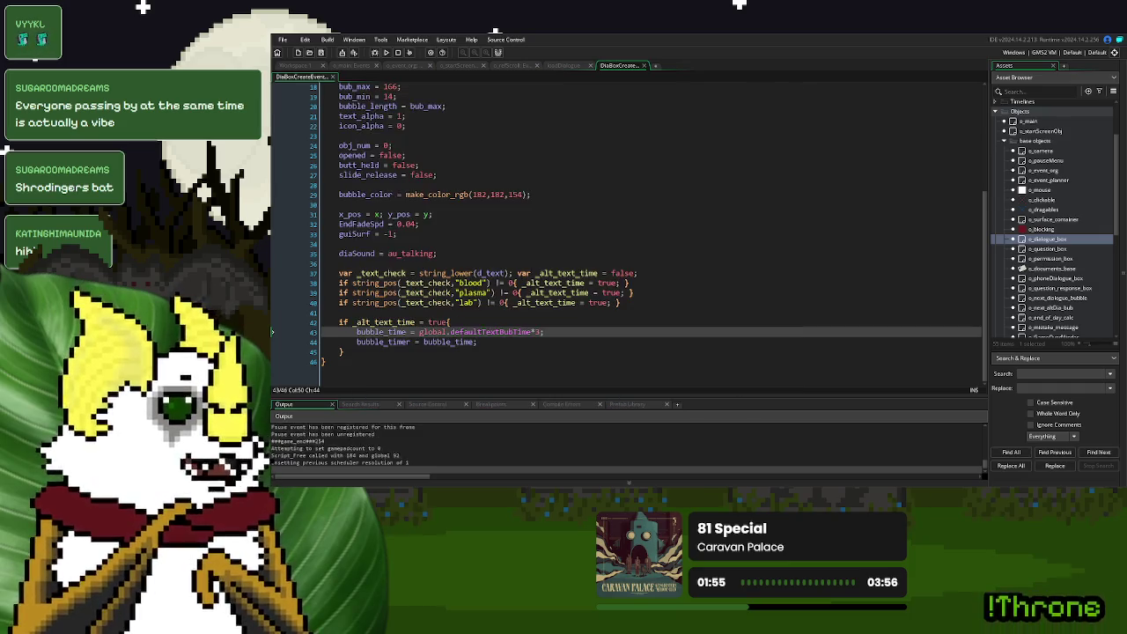
# - Change the multiplier from *3 to *30, rerun, and start a New Game
pyautogui.write('0')
pyautogui.click(385, 52)
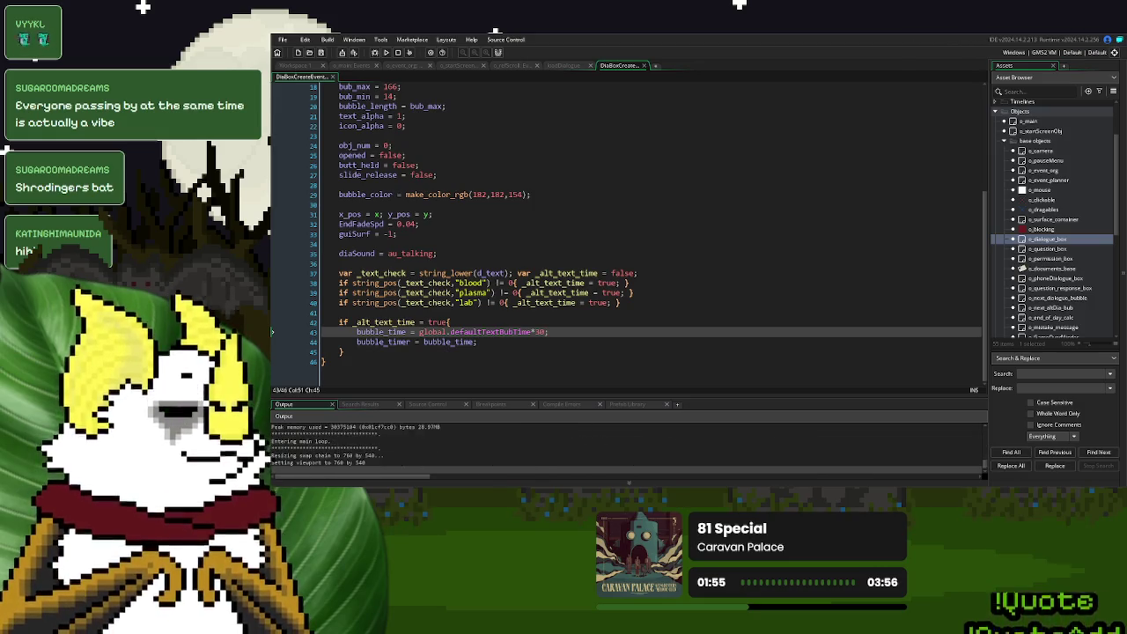
pyautogui.click(684, 182)
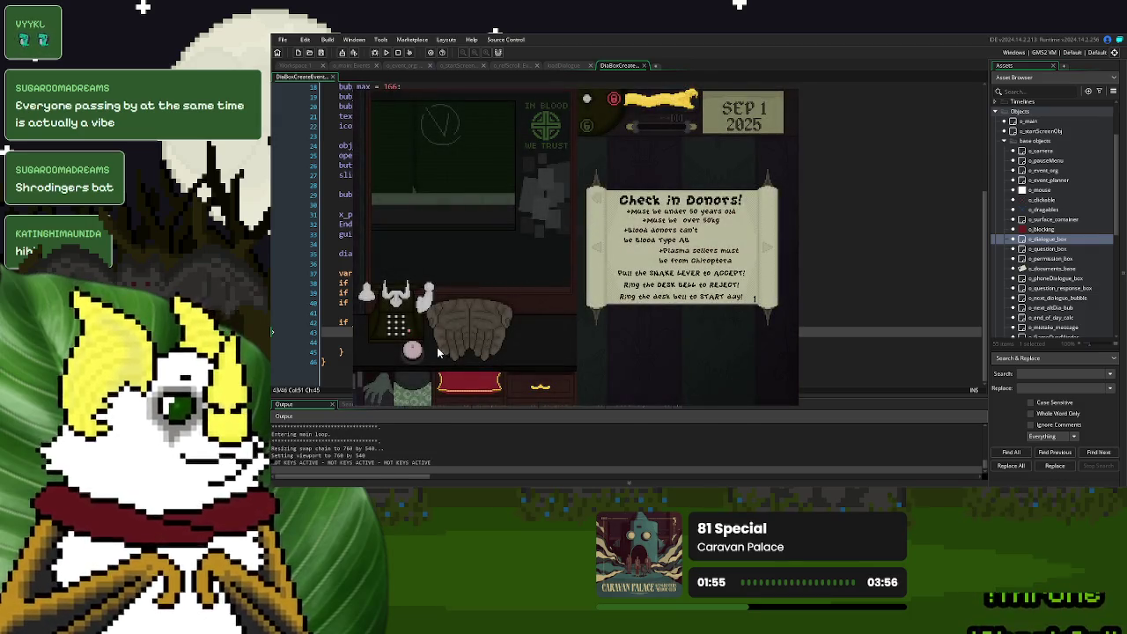
# - Call the next donor from the Check in Donors sign, watch the bubble, then close the game
pyautogui.click(706, 274)
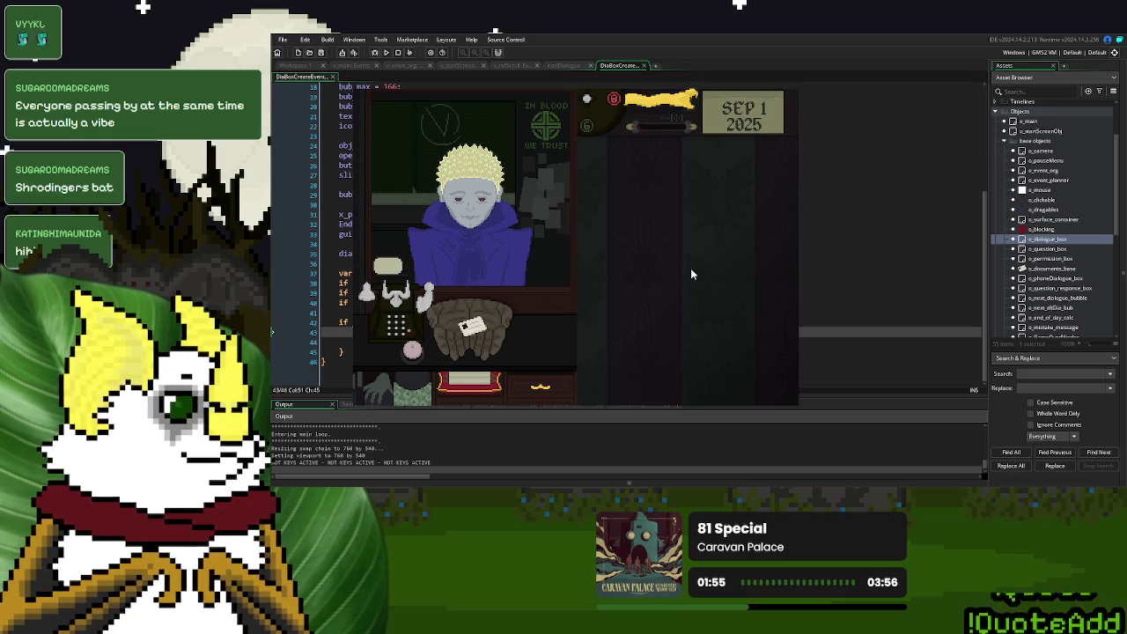
pyautogui.press('Escape')
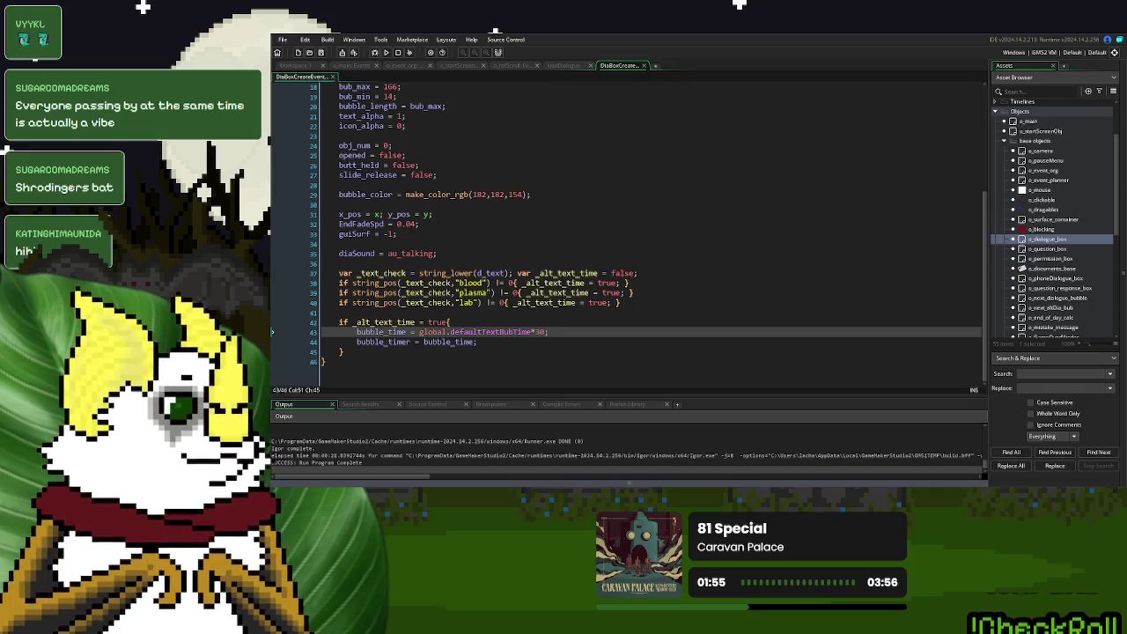
# - Review the plasma and blood string_pos checks and the *30 bubble time line
pyautogui.click(470, 293)
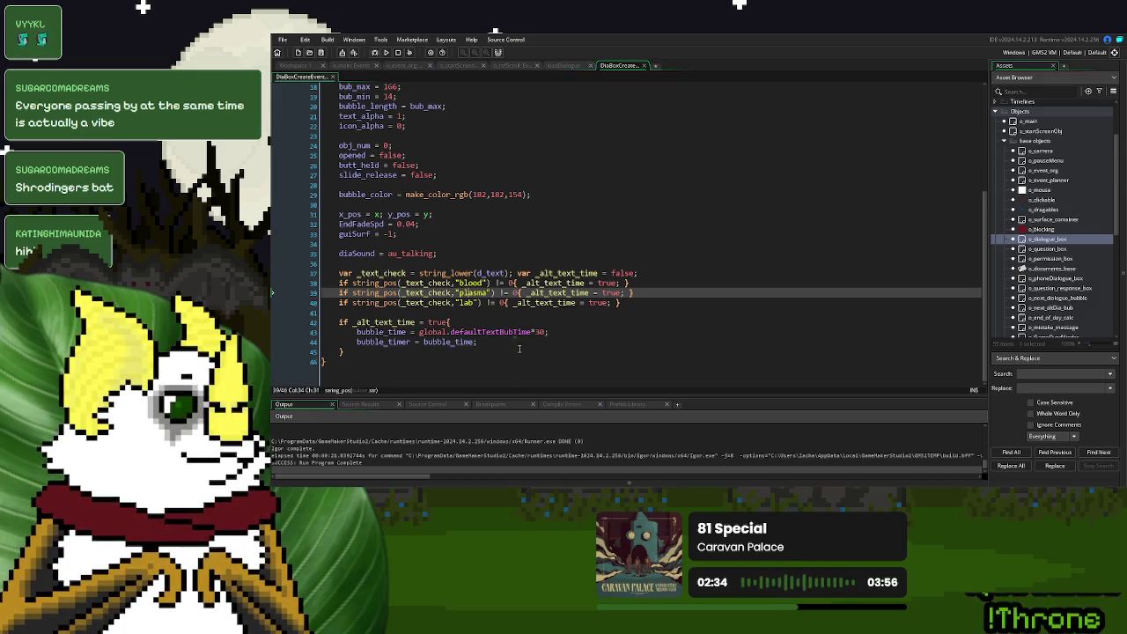
pyautogui.click(499, 283)
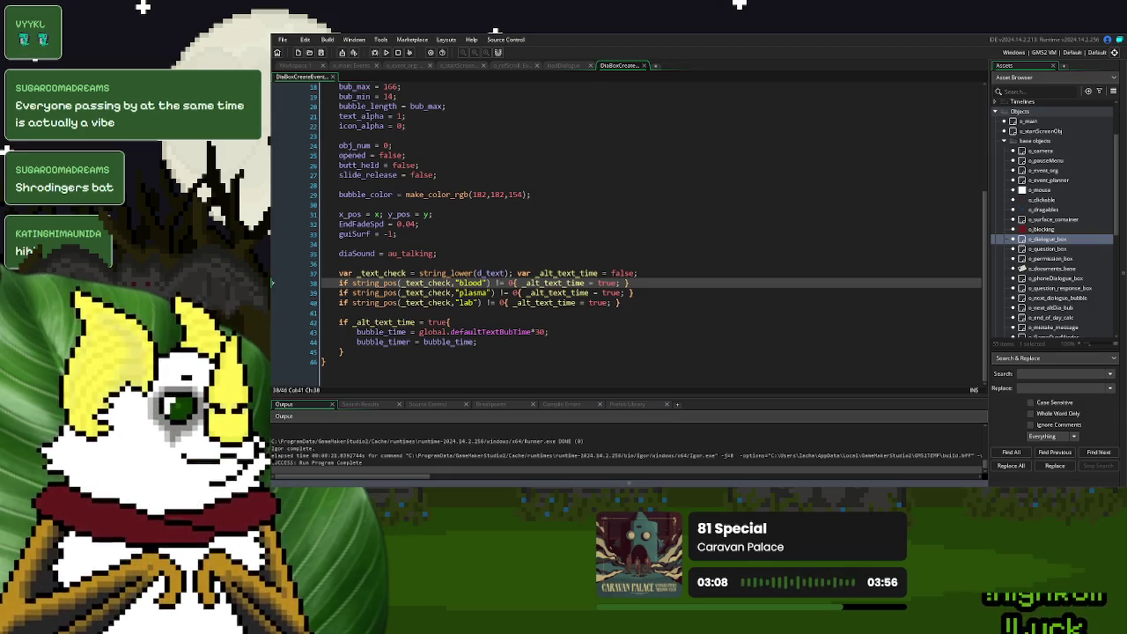
pyautogui.click(684, 331)
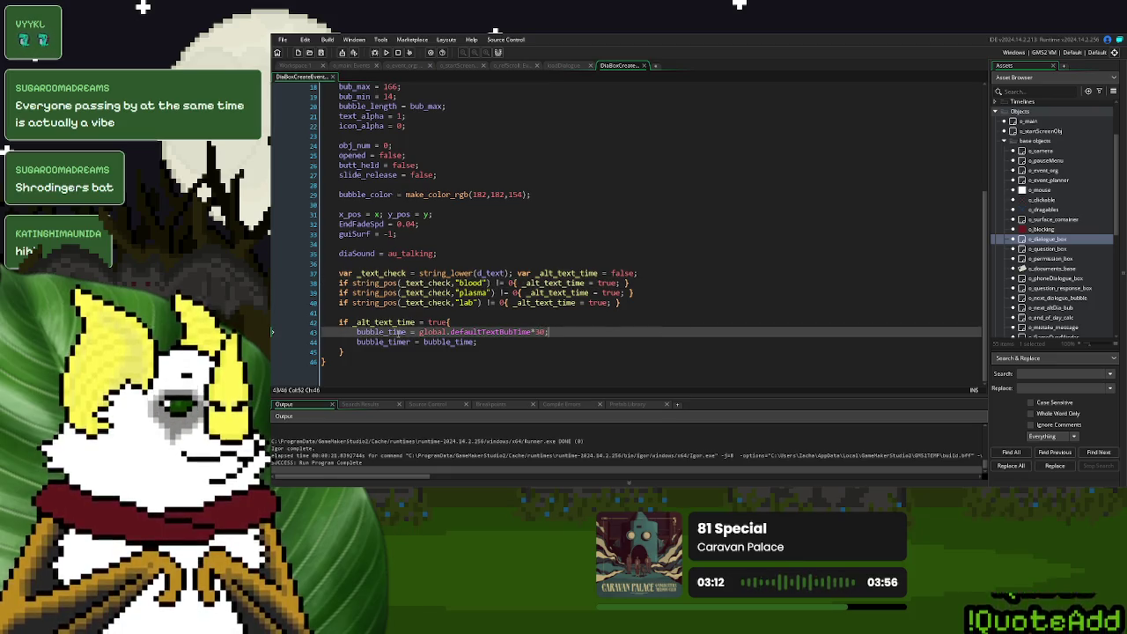
pyautogui.scroll(5, 401, 335)
pyautogui.scroll(-5, 401, 334)
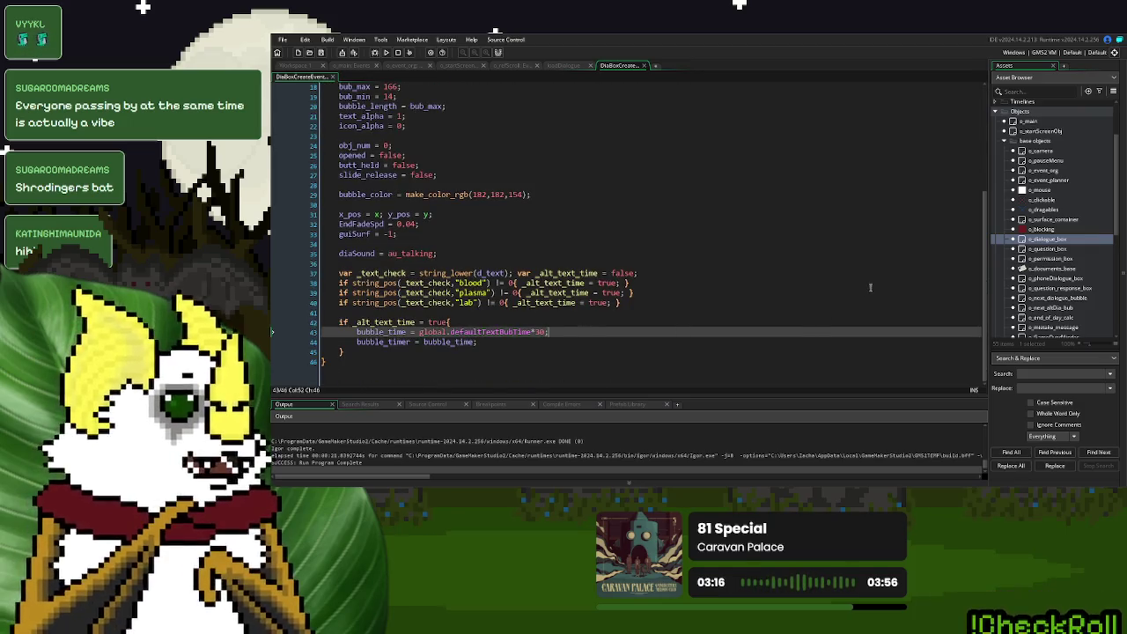
# - Comment out o_event_org Step lines 336, 337 and 340, then run and start a New Game
pyautogui.click(419, 65)
pyautogui.scroll(-3, 432, 202)
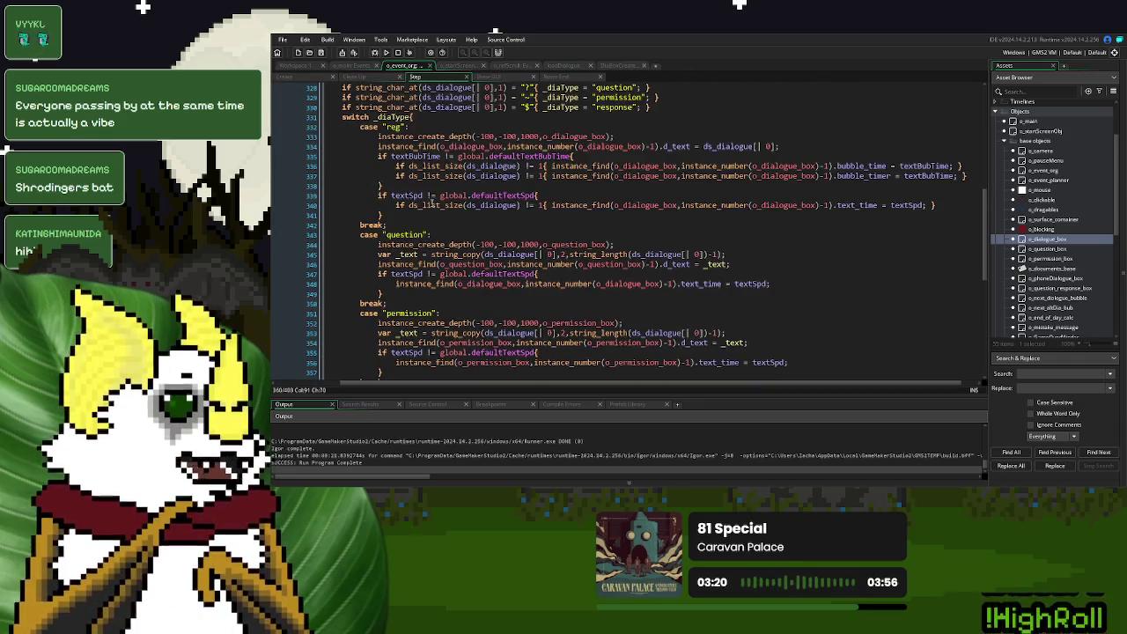
pyautogui.click(371, 163)
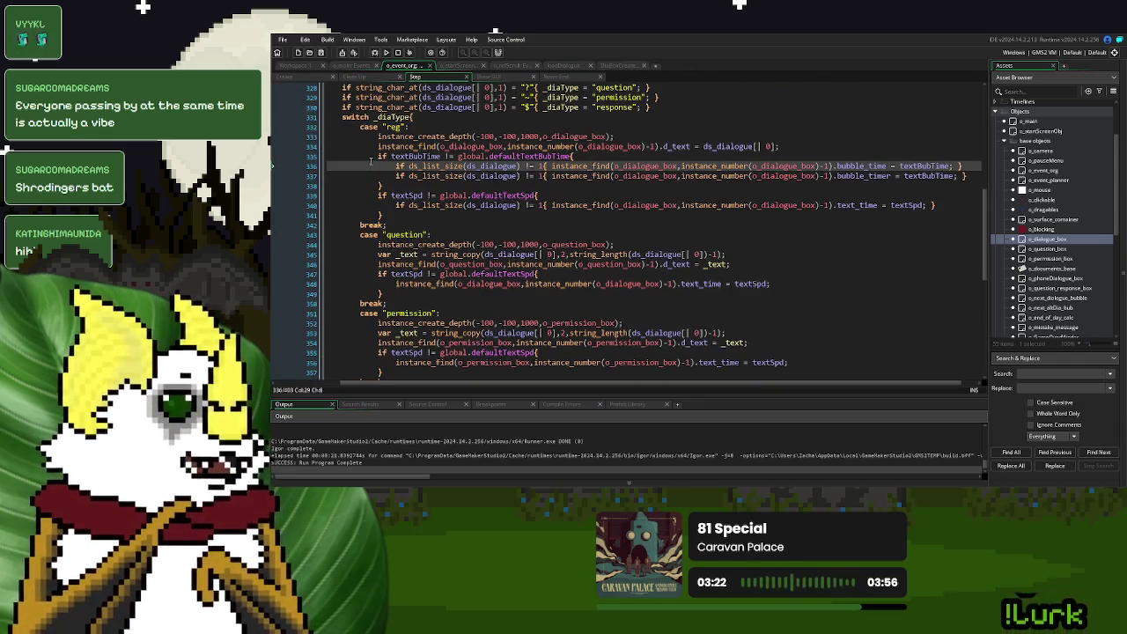
pyautogui.write('//')
pyautogui.press('Down')
pyautogui.write('//')
pyautogui.press('Down')
pyautogui.press('Down')
pyautogui.press('Down')
pyautogui.write('//')
pyautogui.click(387, 52)
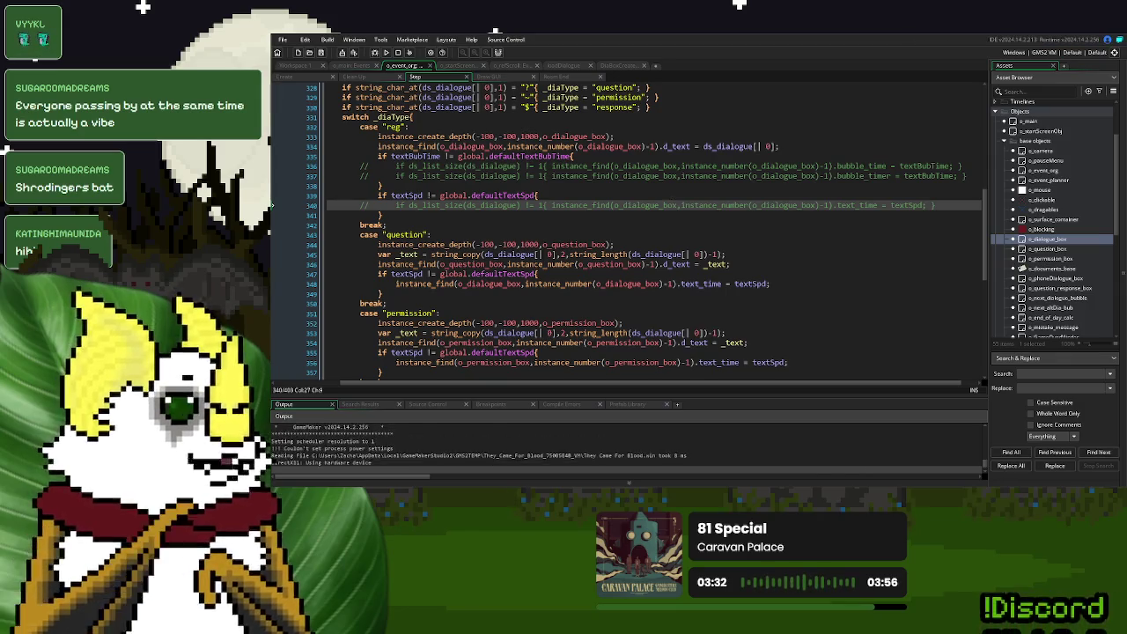
pyautogui.click(641, 177)
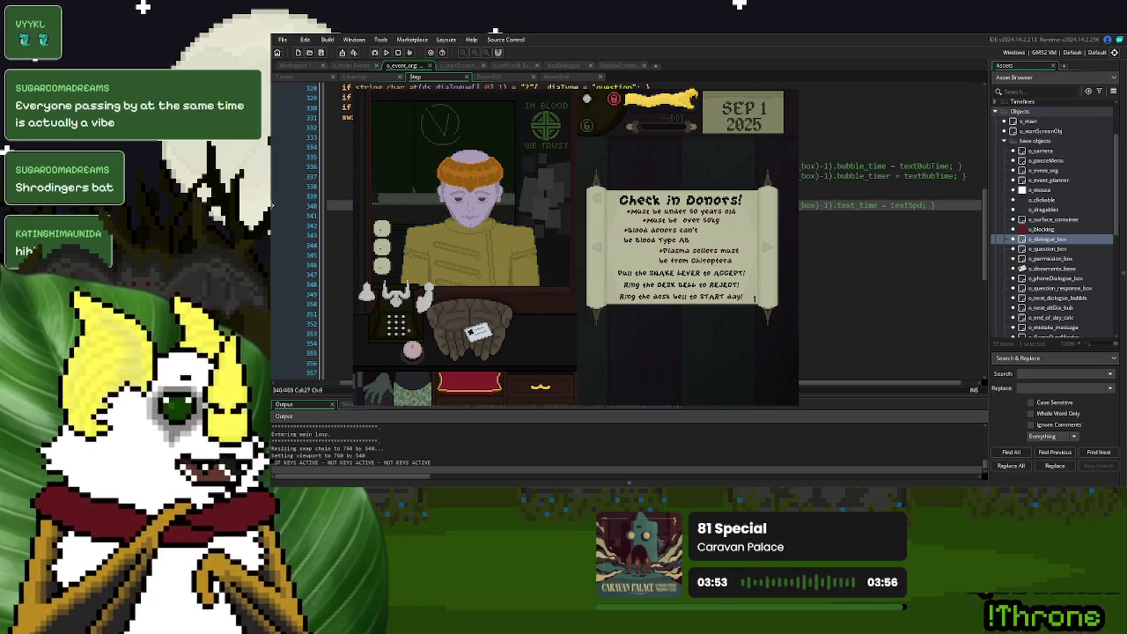
# - Close the playtest and return to line 336 of the o_event_org Step code
pyautogui.press('Escape')
pyautogui.click(359, 165)
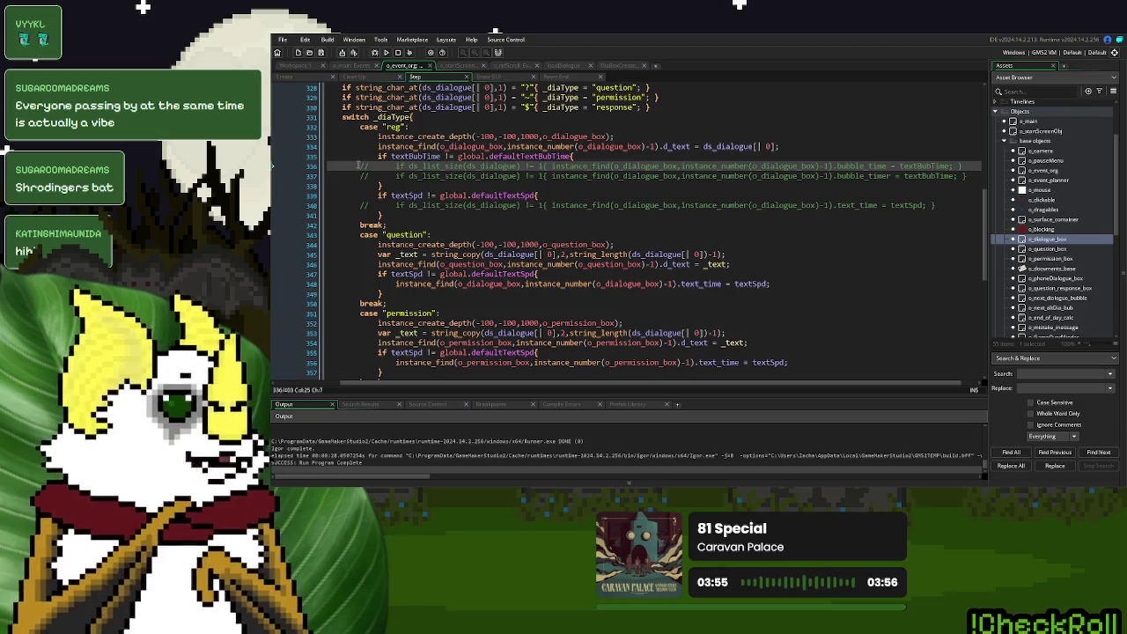
# - Uncomment the overrides, add show_debug_message("WORKING") to the flagged block in DiaBoxCreate, and run
pyautogui.hotkey('ctrl', 'shift', 'k')
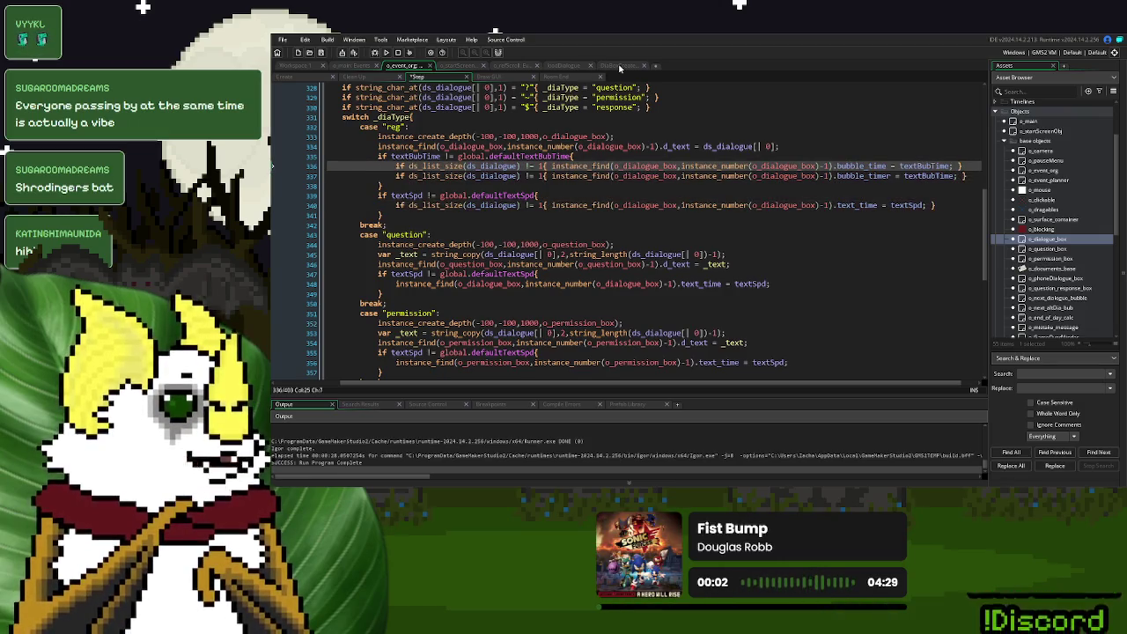
pyautogui.click(620, 66)
pyautogui.click(564, 253)
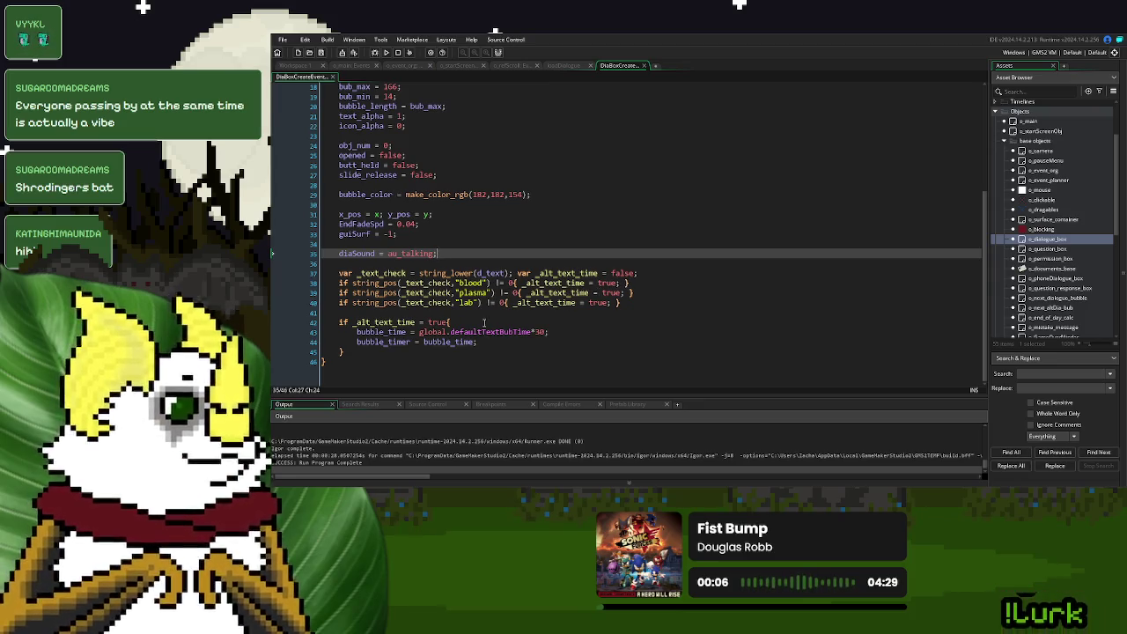
pyautogui.click(483, 322)
pyautogui.write('show_de')
pyautogui.press('Return')
pyautogui.write('"WORKING"')
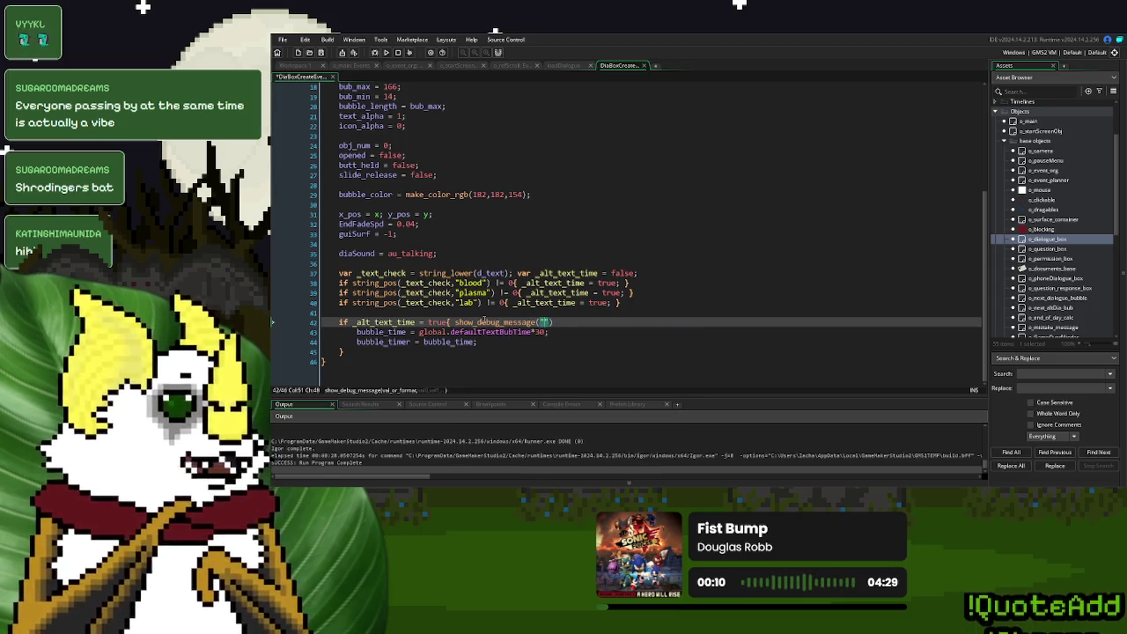
pyautogui.write(')')
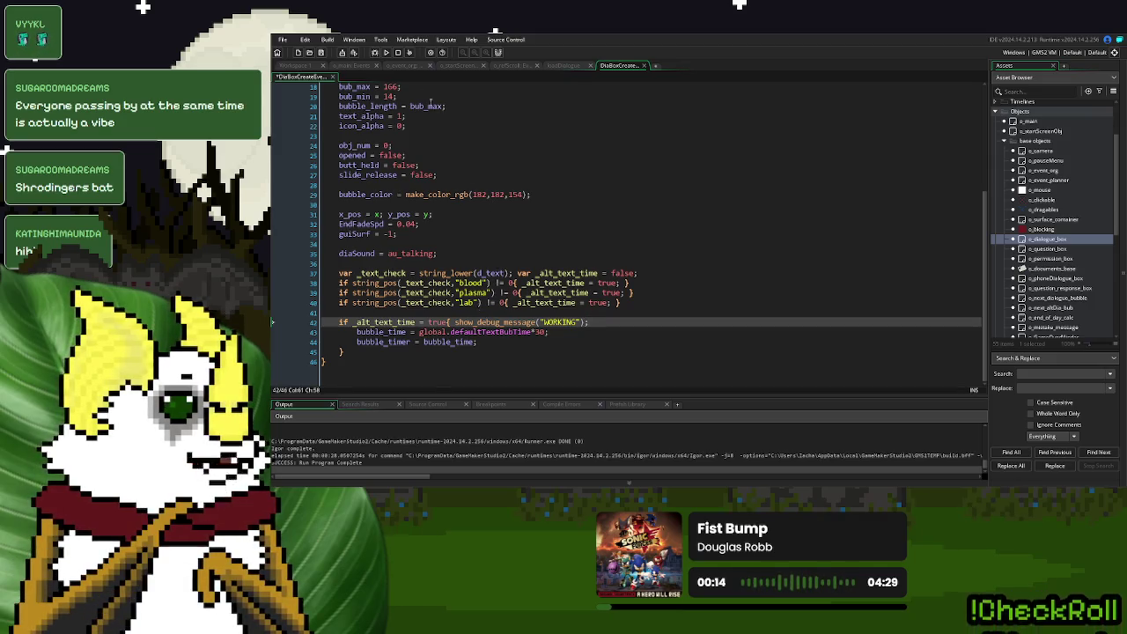
pyautogui.click(386, 52)
pyautogui.scroll(6, 662, 237)
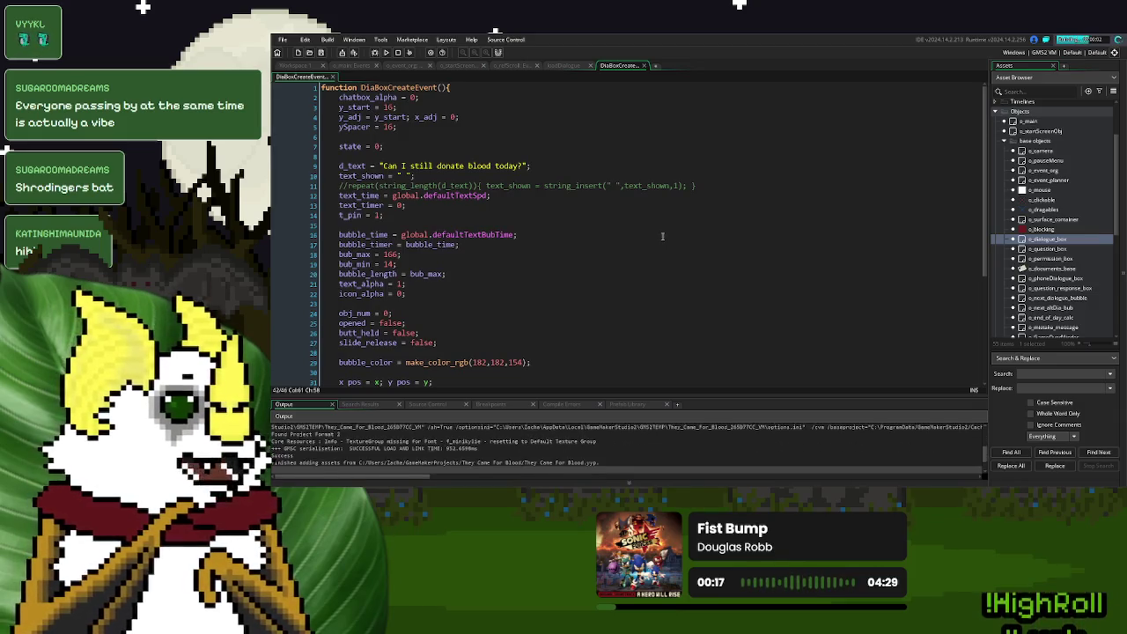
# - Start a New Game, dismiss the check-in notice, hear 'Here to donate blood', and close
pyautogui.scroll(-3, 662, 236)
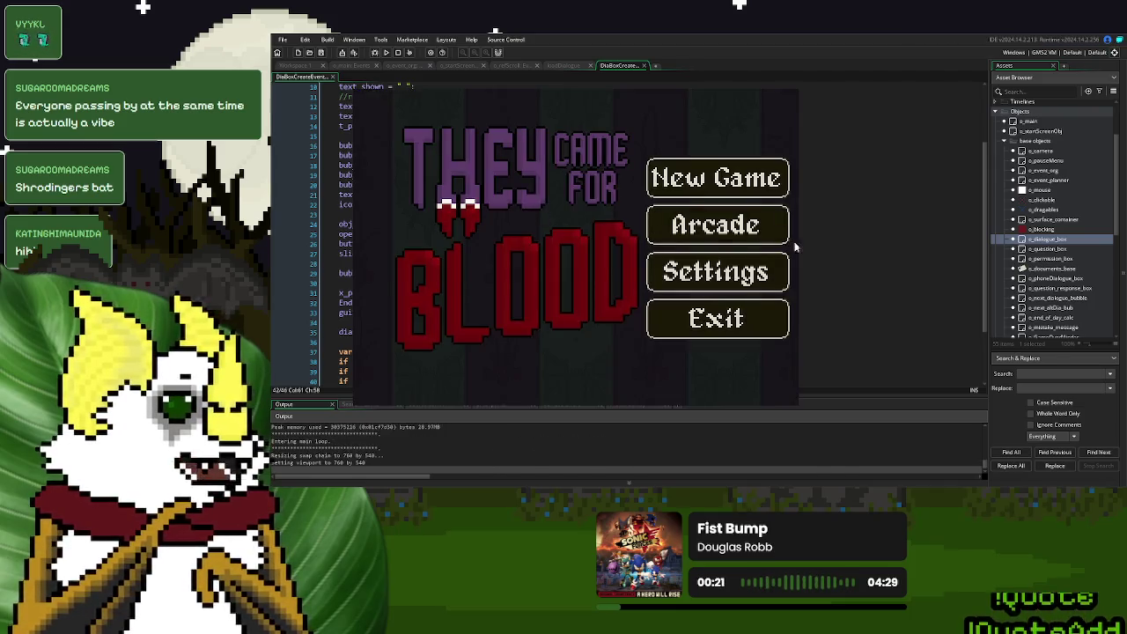
pyautogui.click(759, 188)
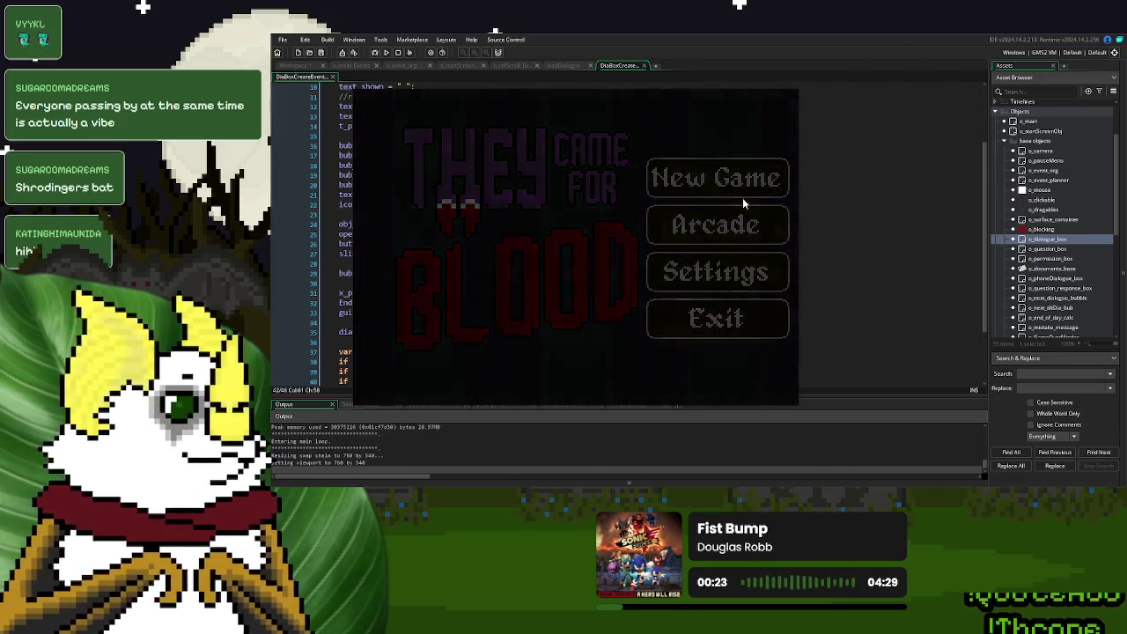
pyautogui.click(429, 357)
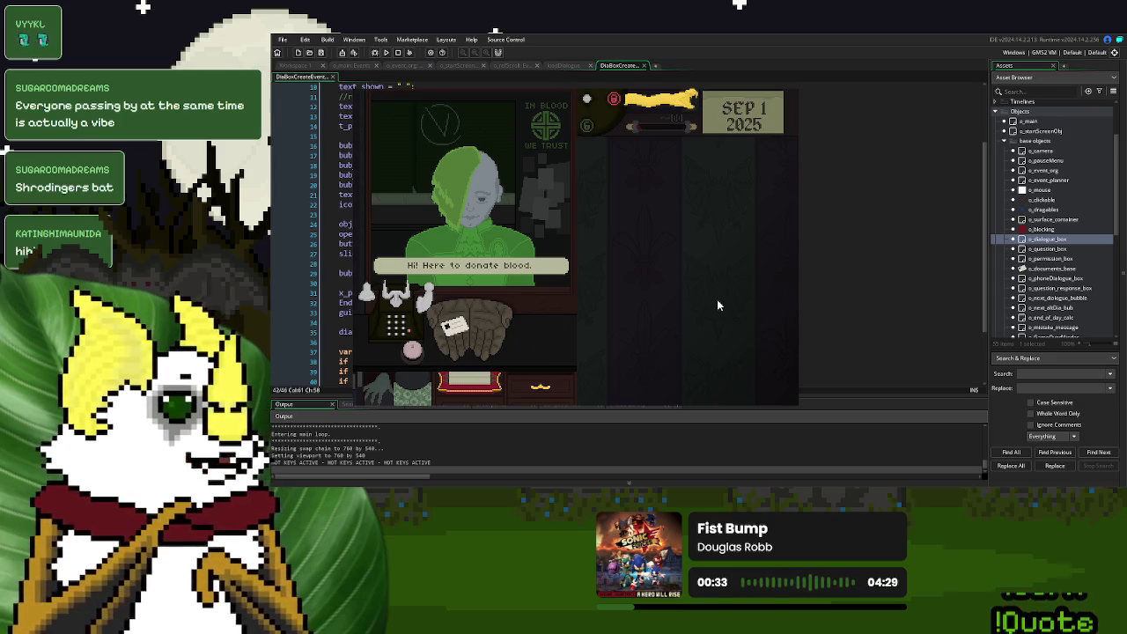
pyautogui.press('Escape')
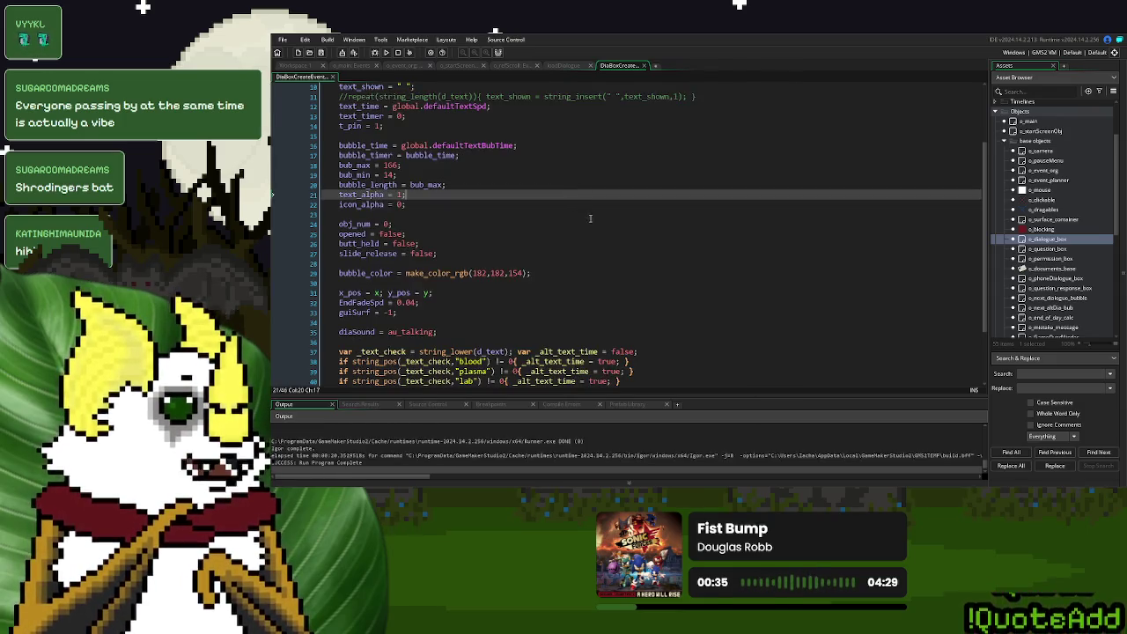
# - Delete the show_debug_message("WORKING") call on line 42
pyautogui.scroll(-2, 593, 215)
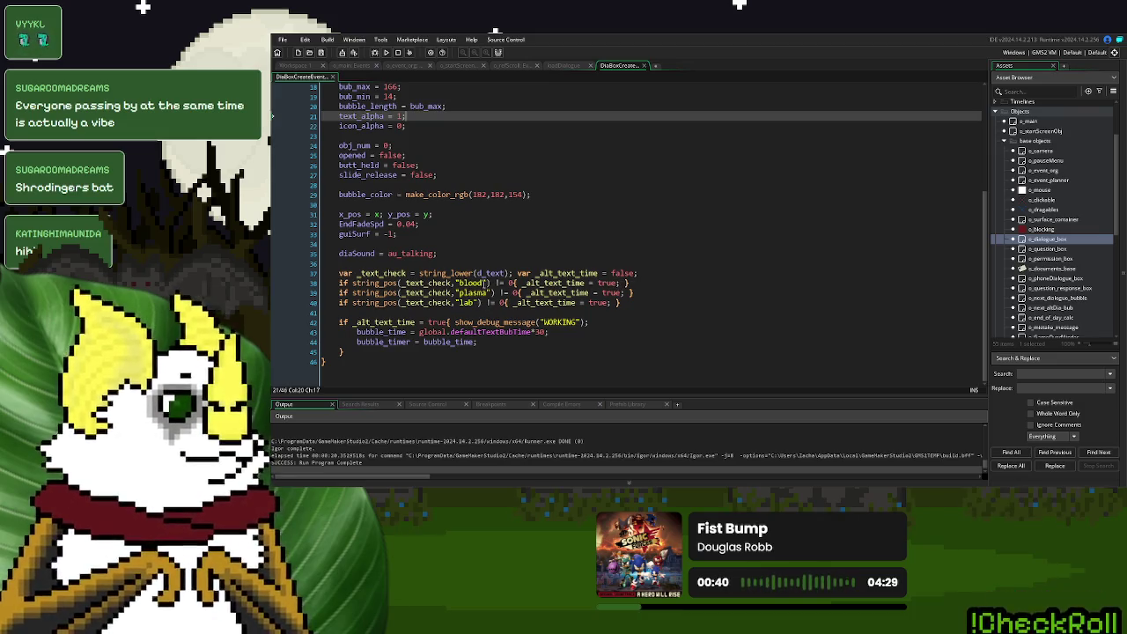
pyautogui.click(451, 283)
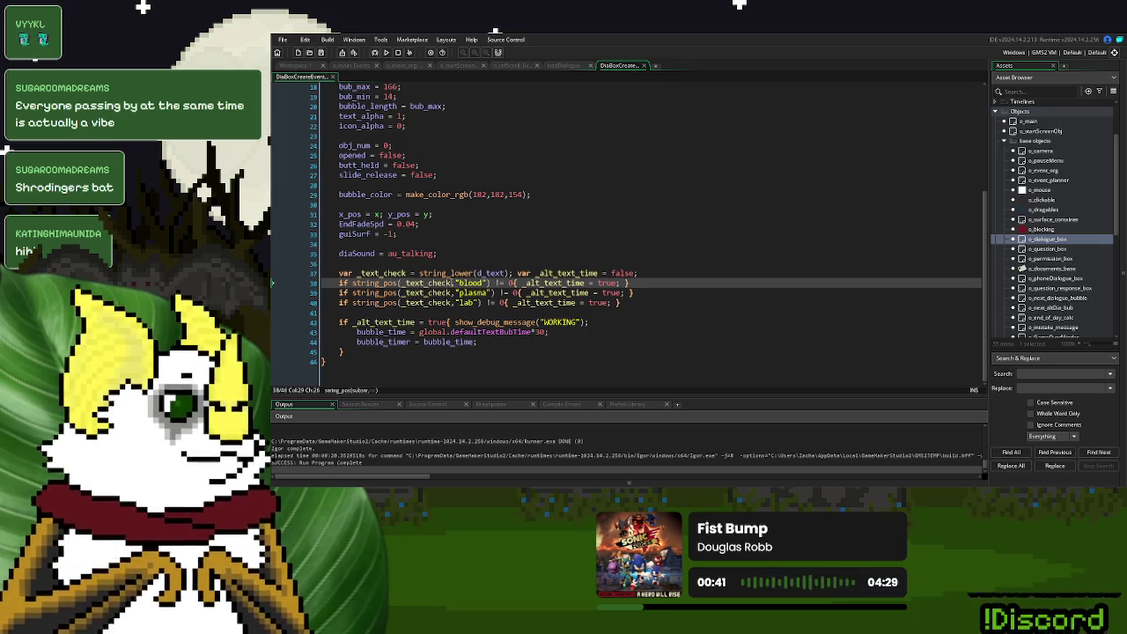
pyautogui.doubleClick(444, 283)
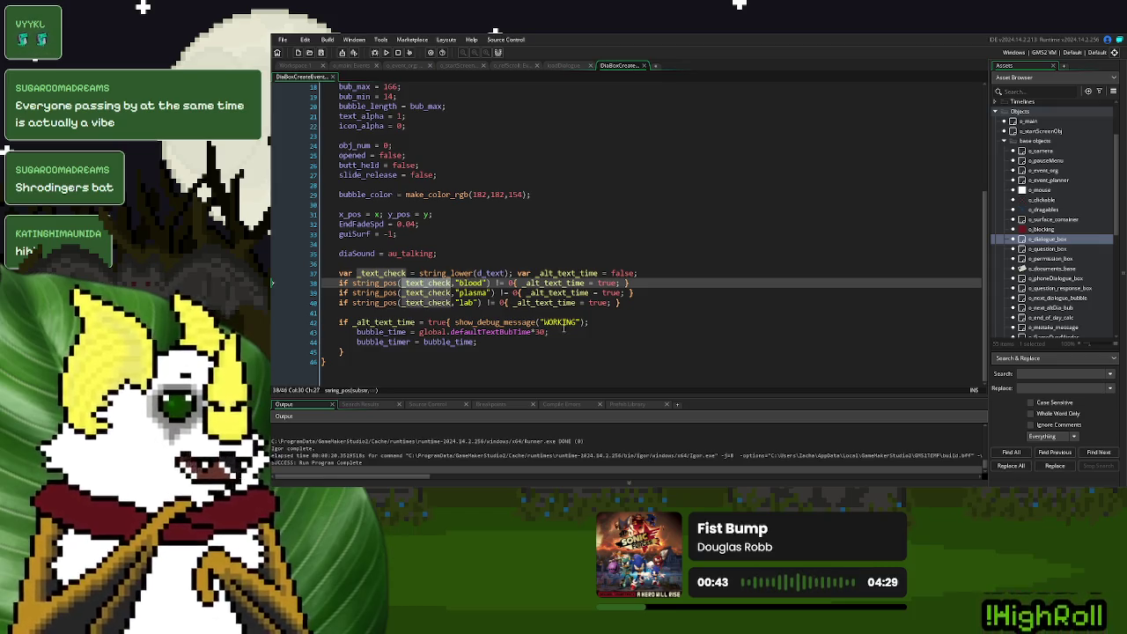
pyautogui.moveTo(611, 322); pyautogui.dragTo(456, 325)
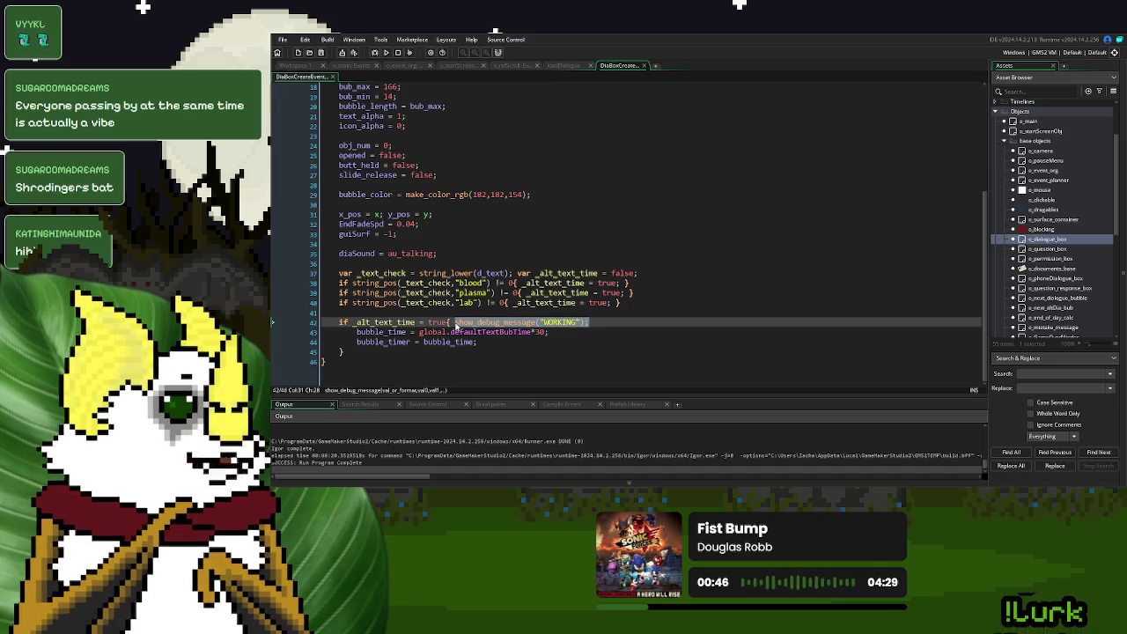
pyautogui.press('BackSpace')
# - Reorder string_pos arguments to ("blood",_text_check), ("plasma",_text_check), ("lab",_text_check), then run
pyautogui.doubleClick(435, 282)
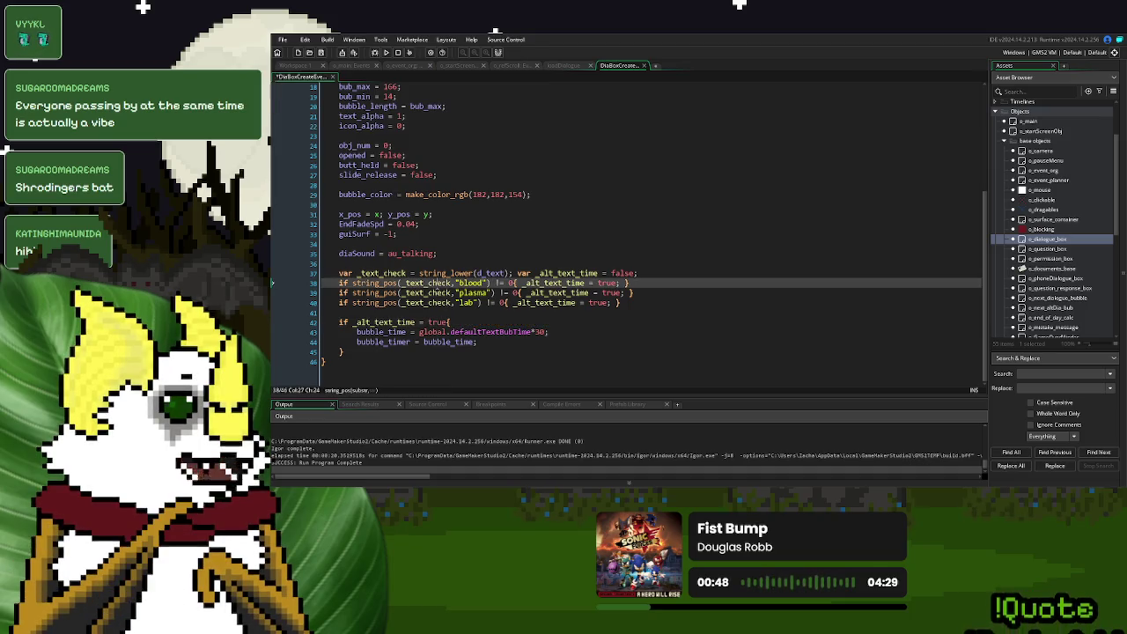
pyautogui.press('BackSpace')
pyautogui.press('Delete')
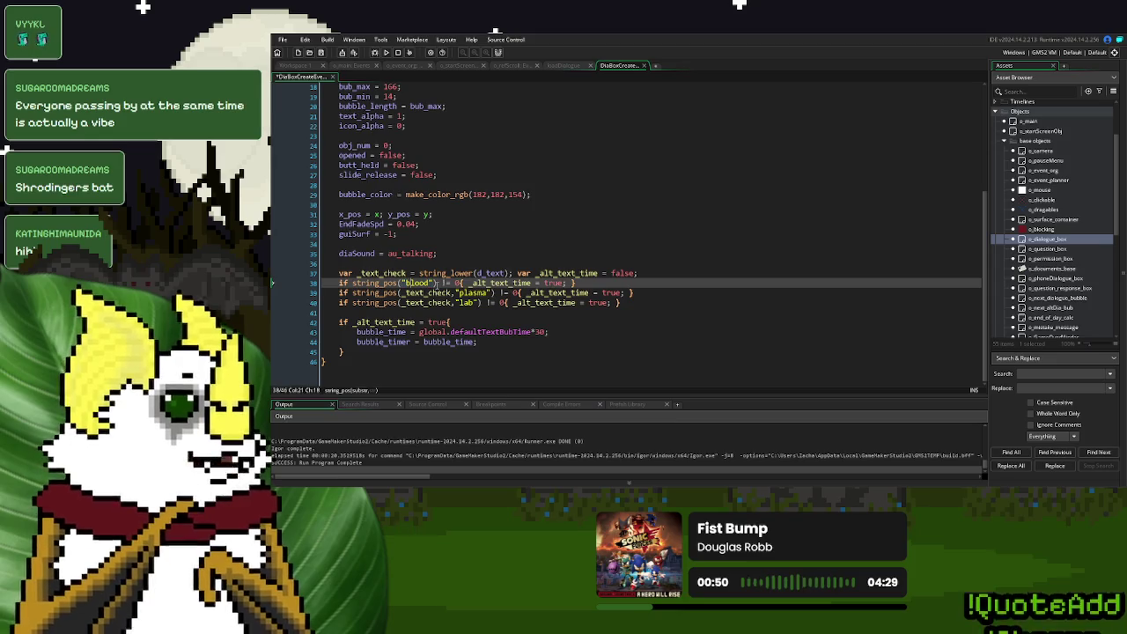
pyautogui.press('Right')
pyautogui.write(',_text_check')
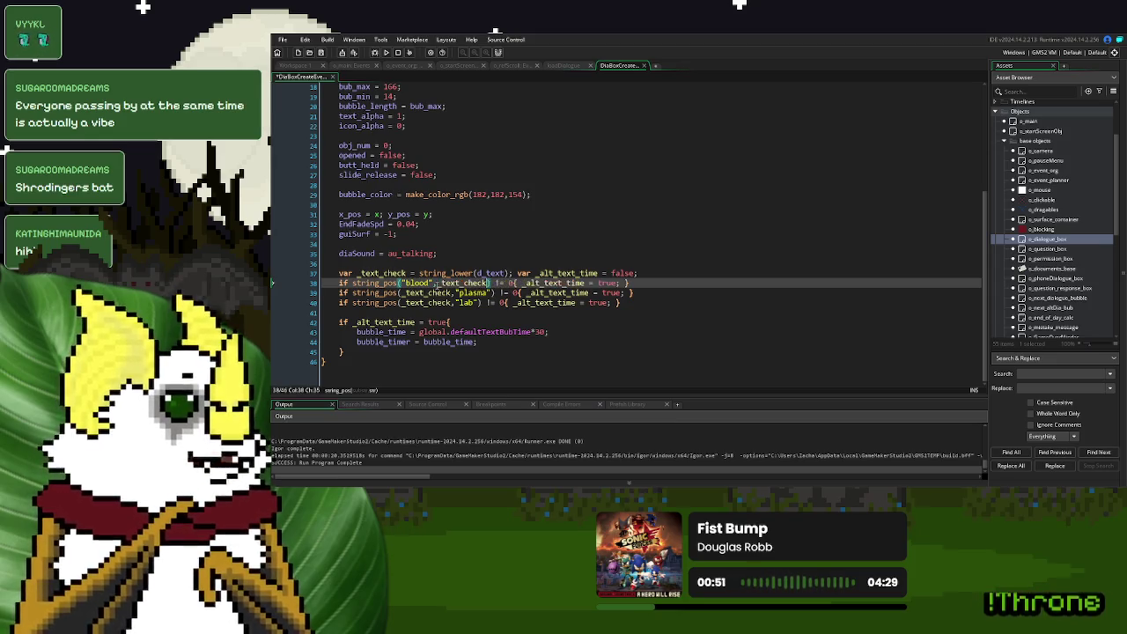
pyautogui.doubleClick(429, 292)
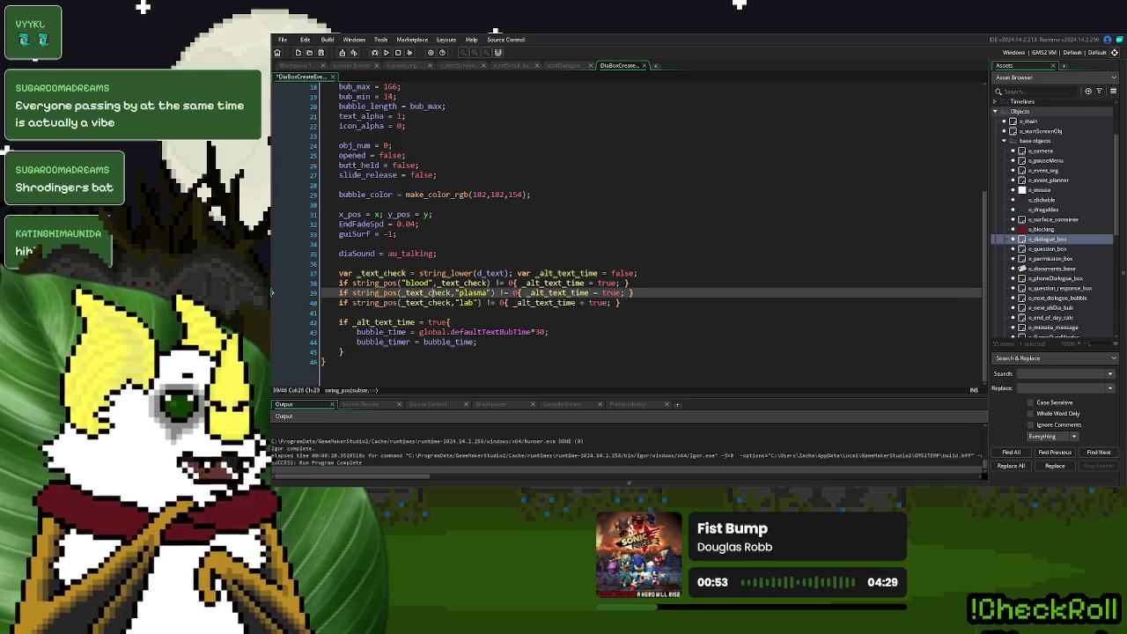
pyautogui.press('Delete')
pyautogui.press('Delete')
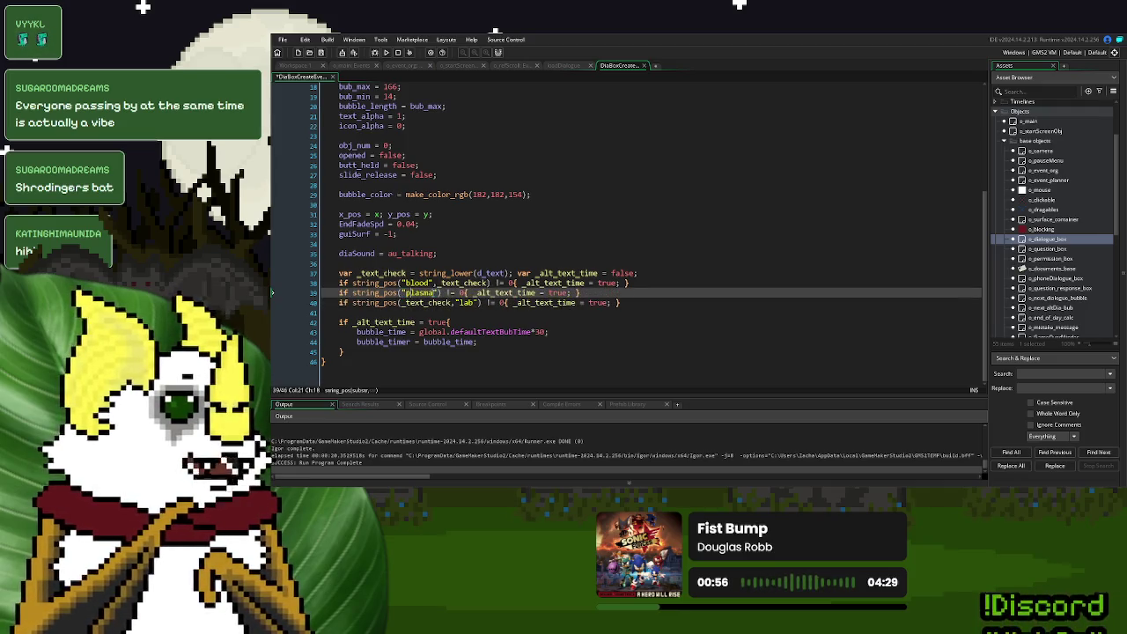
pyautogui.write(',_text_check')
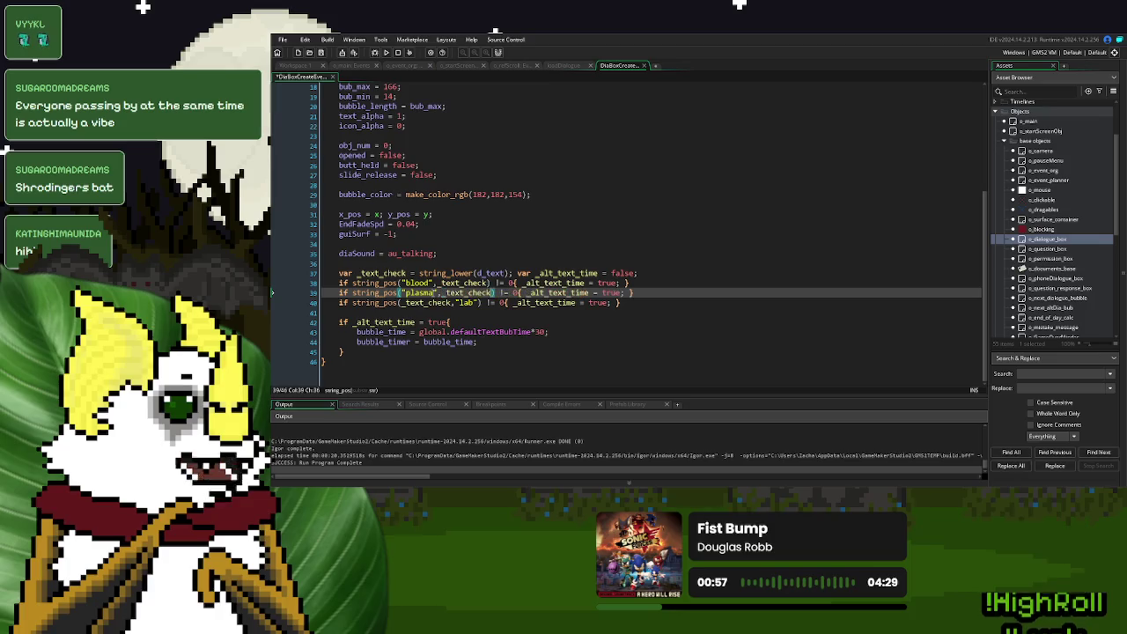
pyautogui.doubleClick(426, 301)
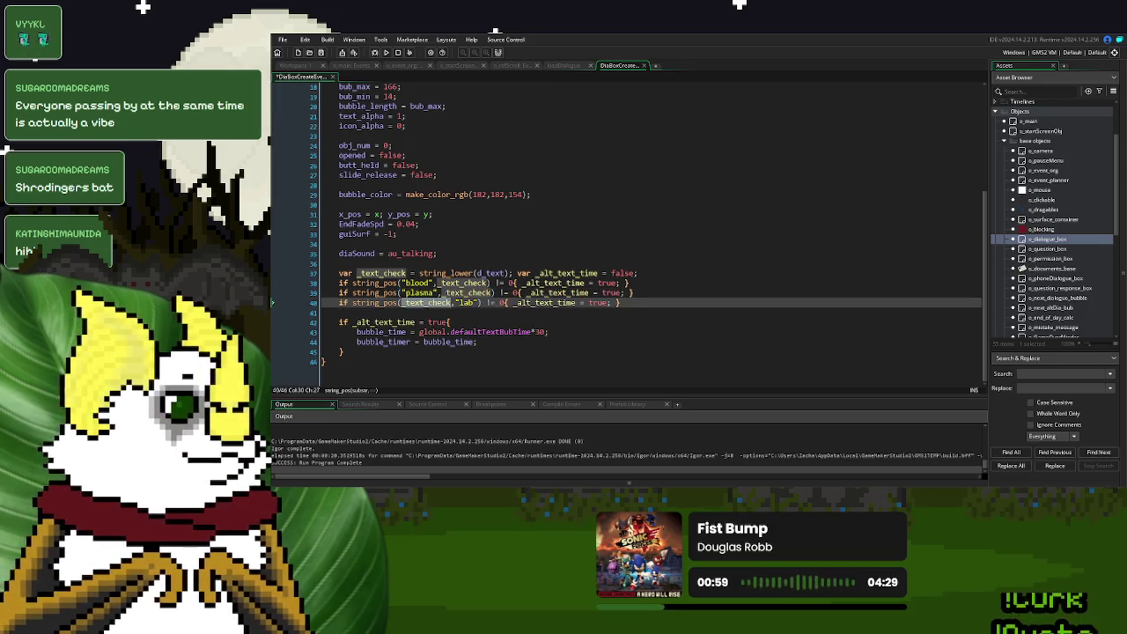
pyautogui.press('Delete')
pyautogui.press('Delete')
pyautogui.press('Right')
pyautogui.press('Right')
pyautogui.press('Right')
pyautogui.write(',_text_check')
pyautogui.click(522, 312)
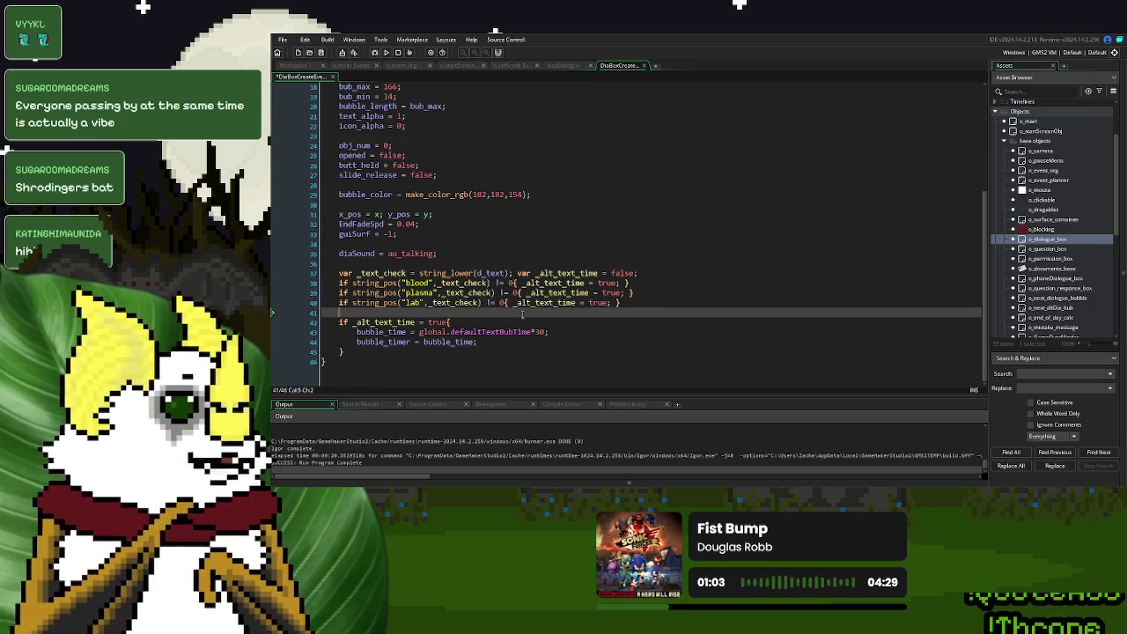
pyautogui.click(387, 52)
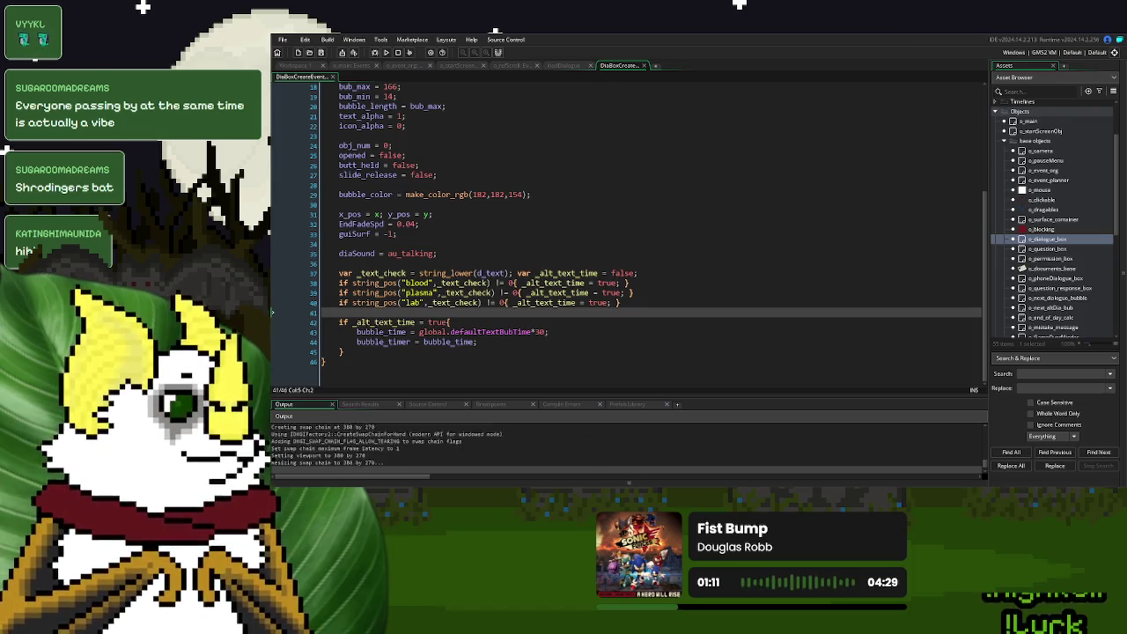
# - Play a new game until a donor's blood donation bubble appears, close it, and start trimming line 43's multiplier
pyautogui.click(677, 179)
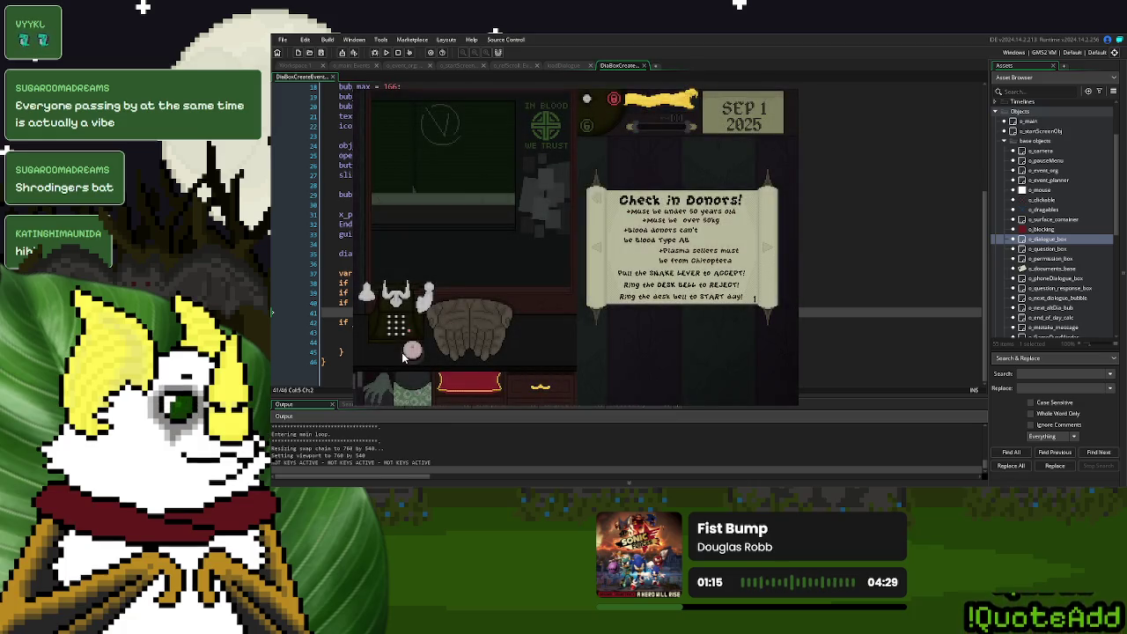
pyautogui.click(493, 370)
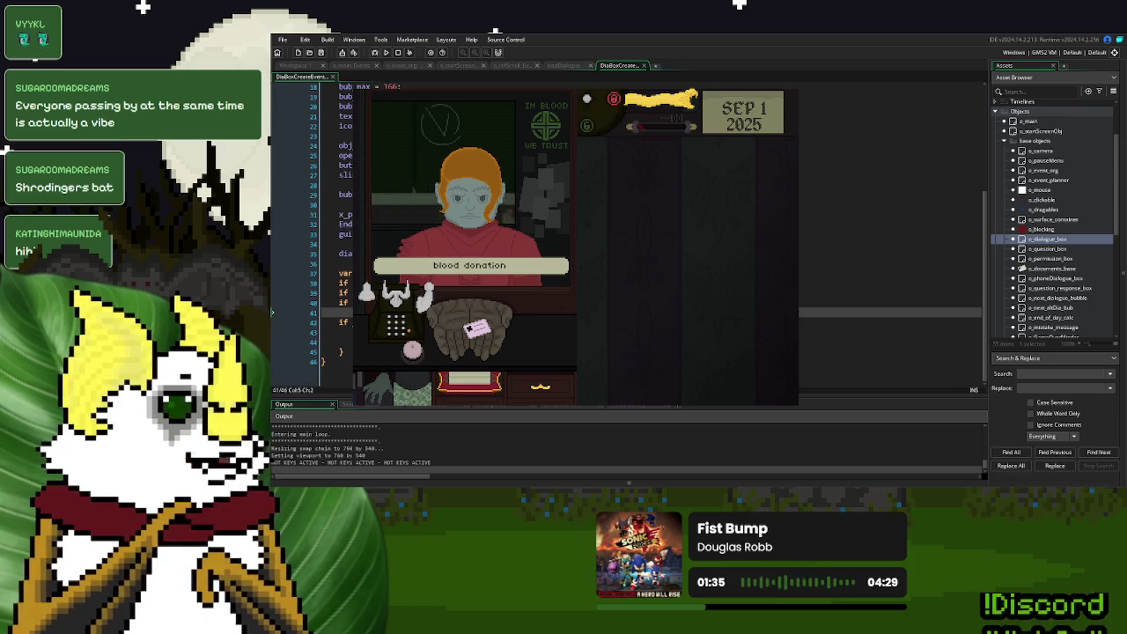
pyautogui.press('Escape')
pyautogui.click(540, 332)
pyautogui.press('BackSpace')
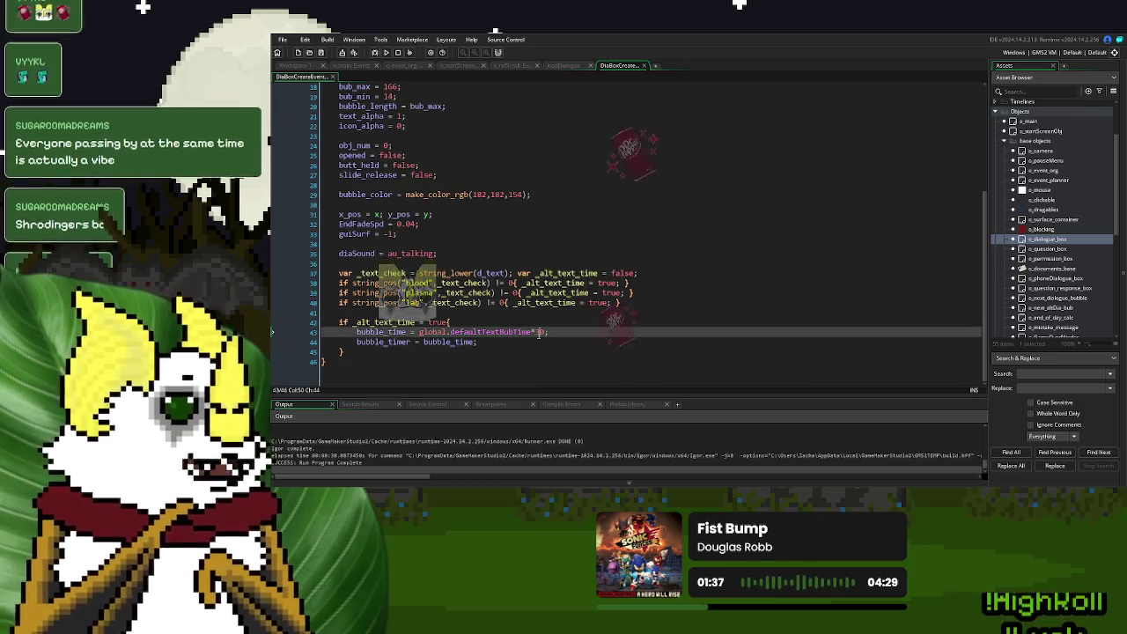
# - Change line 43 from defaultTextBubTime*10 to *3, then relaunch the game into a new playthrough
pyautogui.press('BackSpace')
pyautogui.write('3')
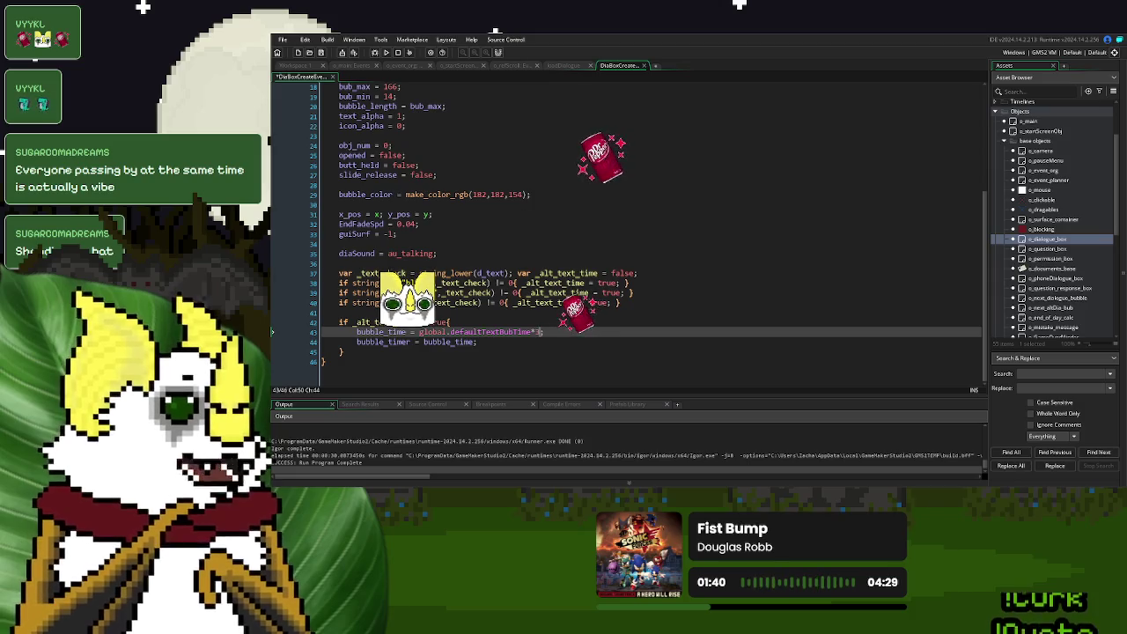
pyautogui.press('F5')
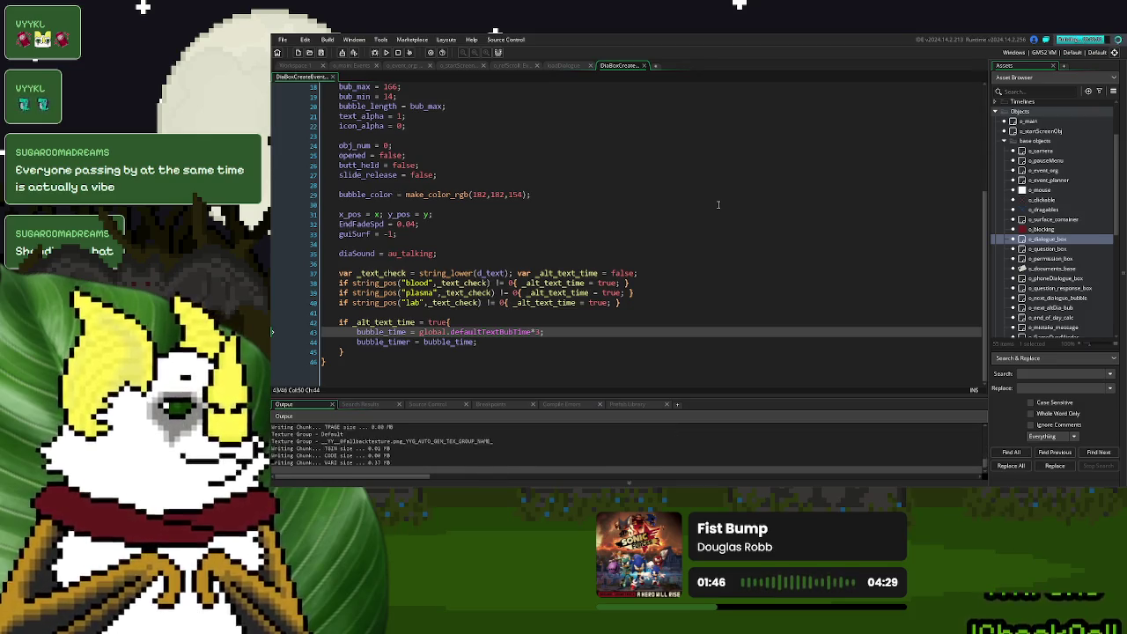
pyautogui.click(681, 183)
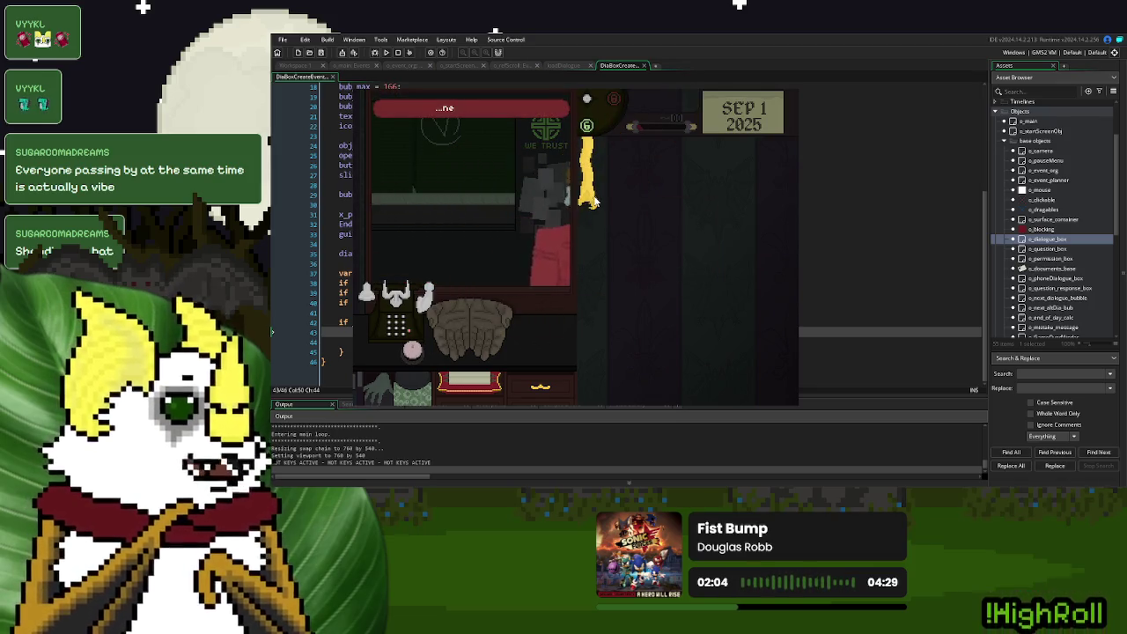
# - Call the first donor, lay their ID card on the desk, and replay their dialogue line
pyautogui.moveTo(593, 200); pyautogui.dragTo(696, 199)
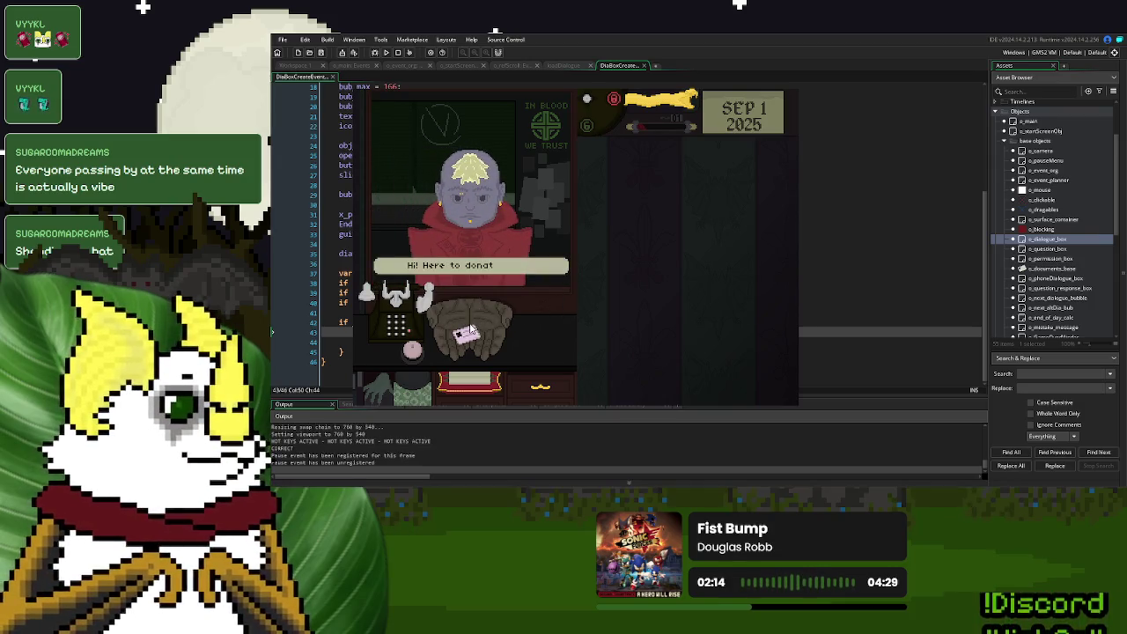
pyautogui.moveTo(471, 330); pyautogui.dragTo(715, 237)
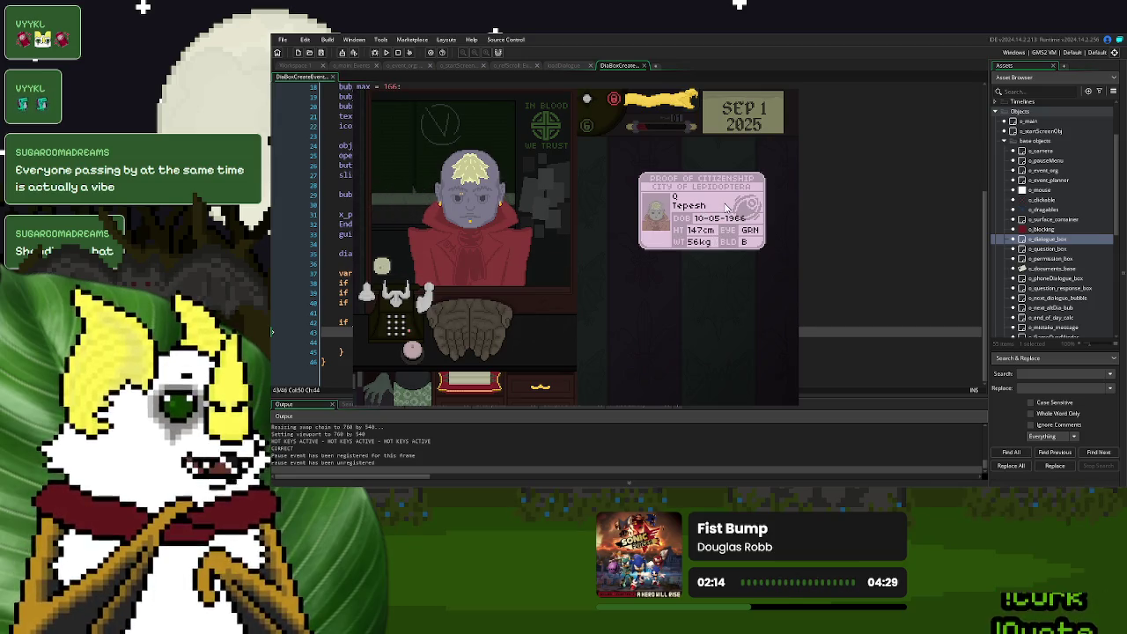
pyautogui.click(383, 266)
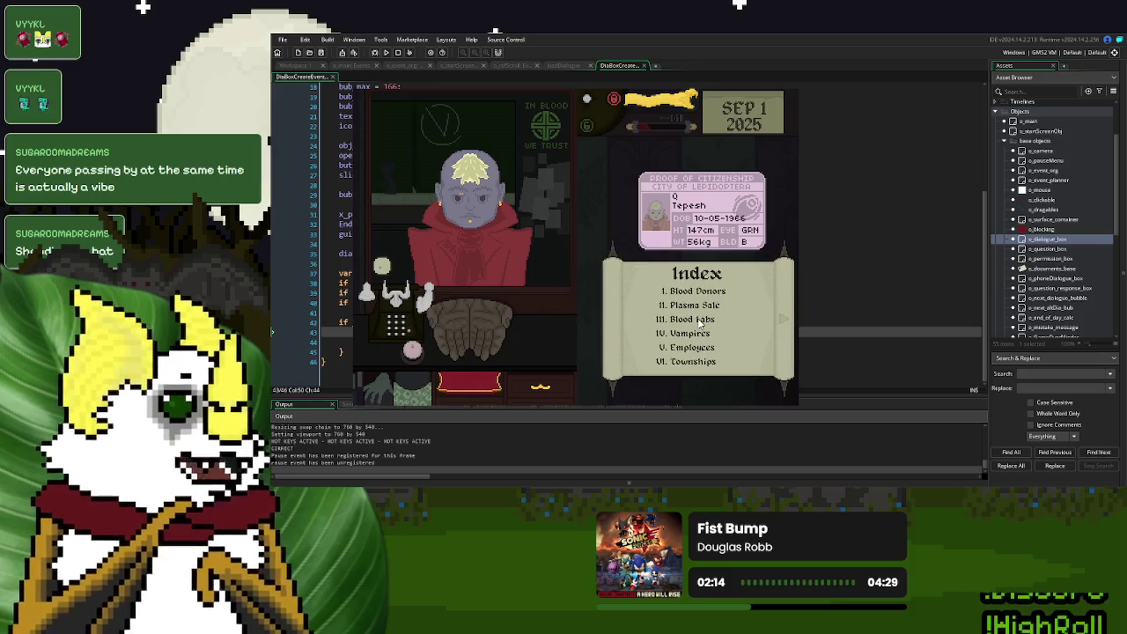
# - Consult the Blood Donors rules and Index, then return the ID and send the donor away
pyautogui.click(696, 291)
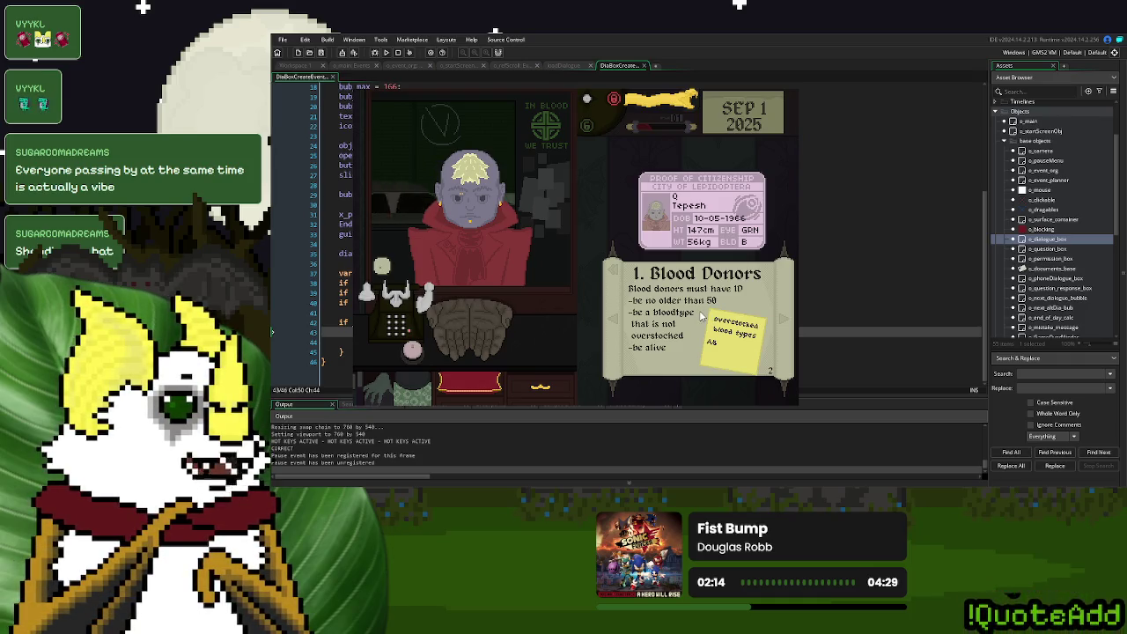
pyautogui.click(447, 364)
pyautogui.click(440, 364)
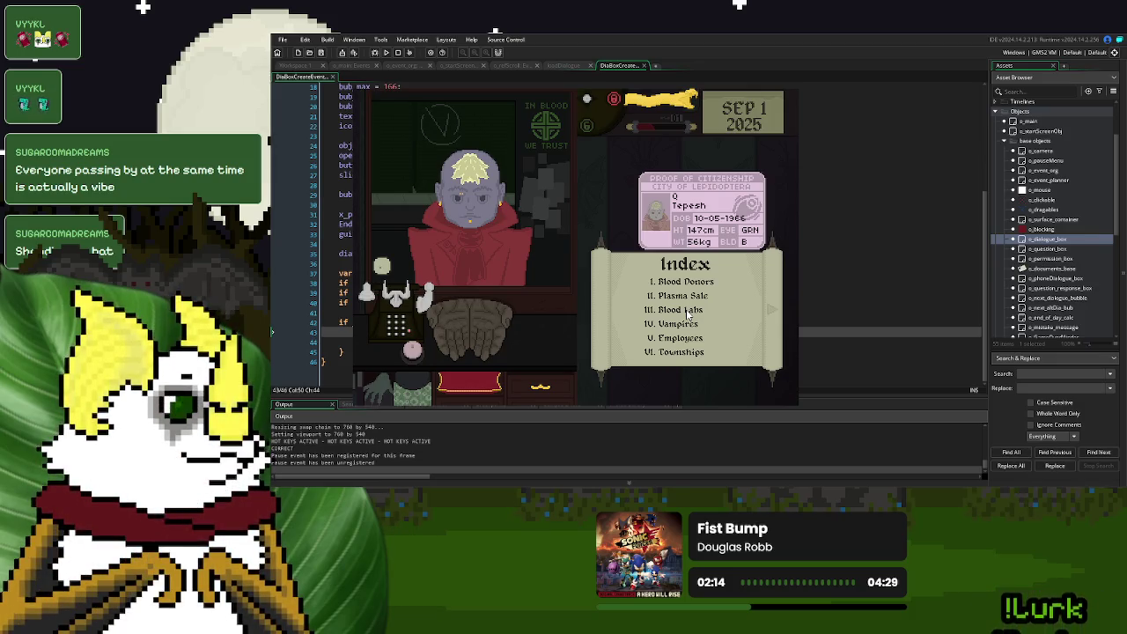
pyautogui.click(688, 314)
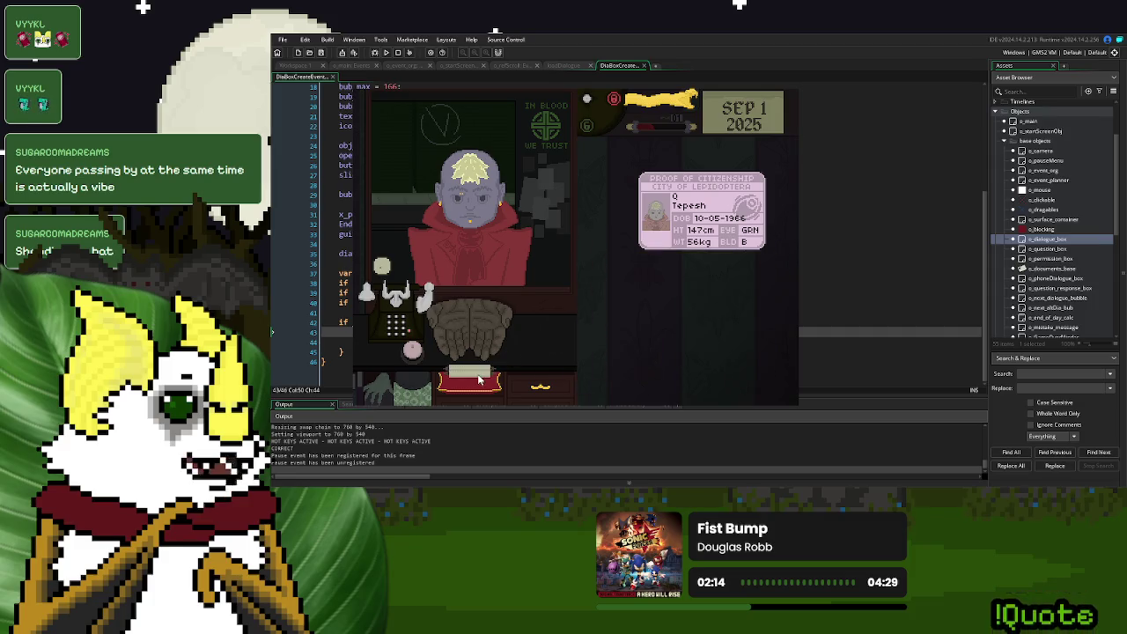
pyautogui.click(701, 212)
pyautogui.moveTo(682, 111); pyautogui.dragTo(588, 201)
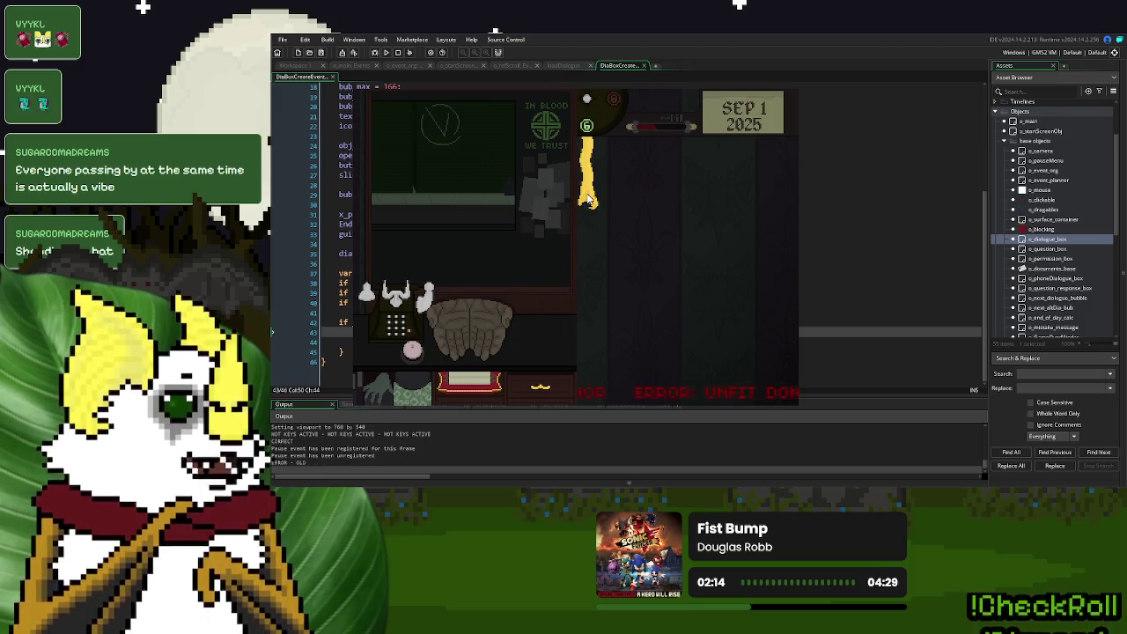
# - Reopen the rulebook Index and go to the Blood Donors rules page
pyautogui.click(471, 382)
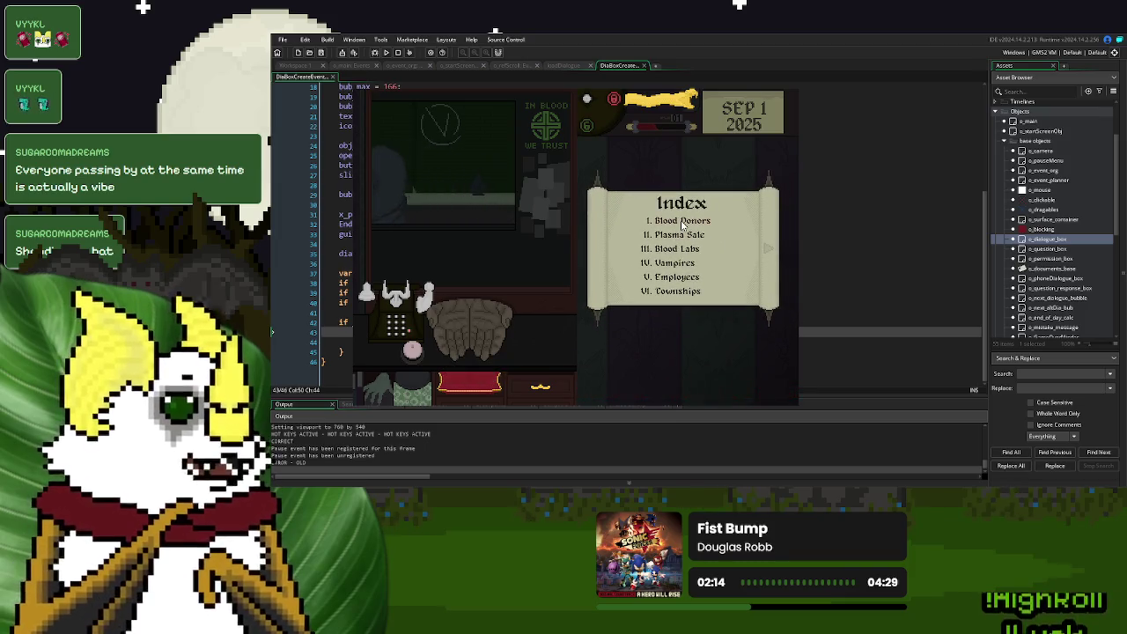
pyautogui.click(685, 223)
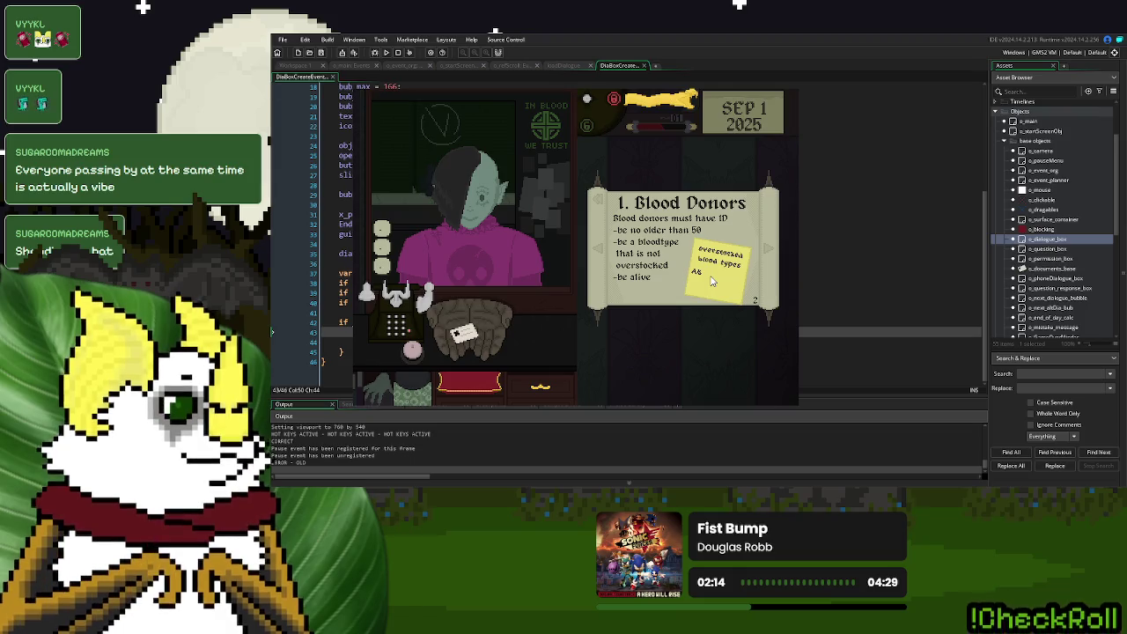
# - Restart to the title menu, begin a new game, ring the bell, and check and return donors' ID cards
pyautogui.press('r')
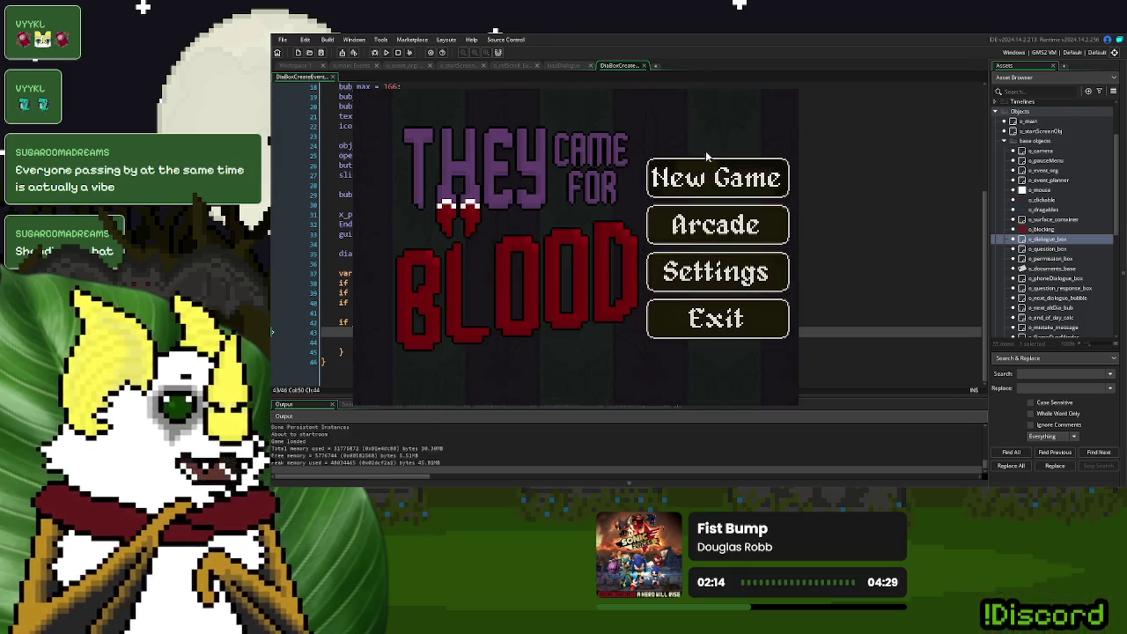
pyautogui.click(710, 167)
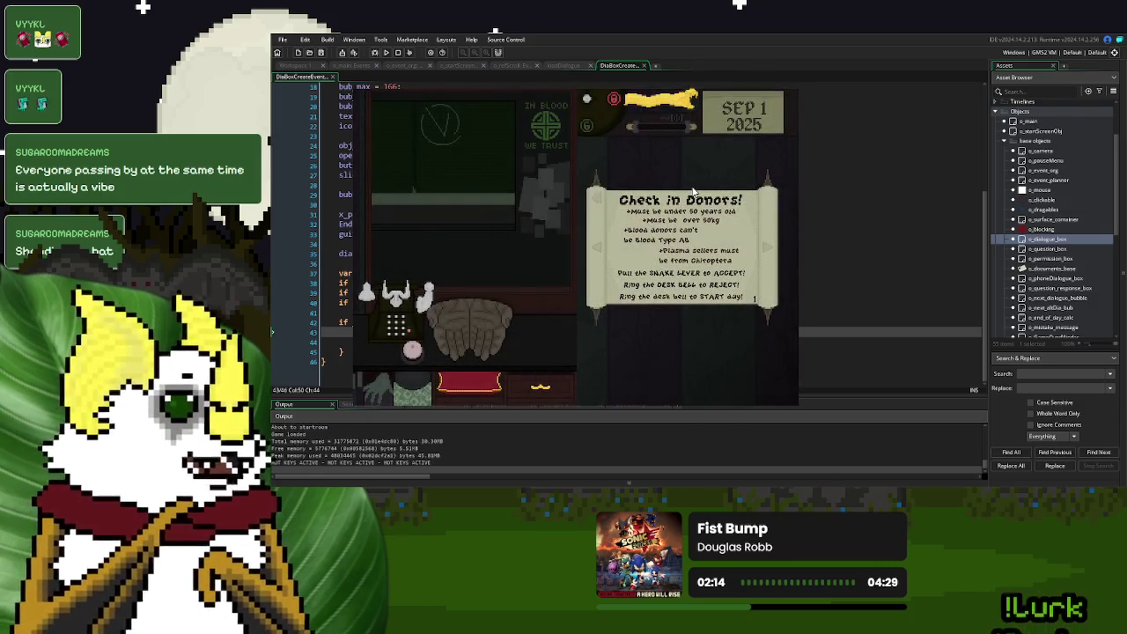
pyautogui.click(419, 351)
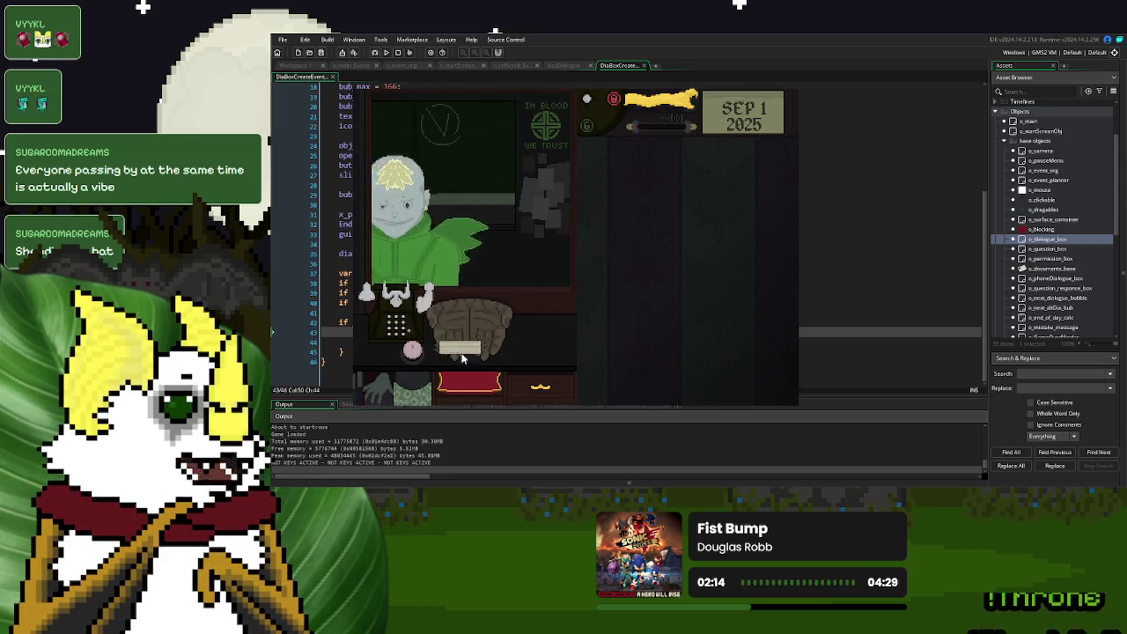
pyautogui.moveTo(467, 339)
pyautogui.mouseDown()
pyautogui.moveTo(683, 235)
pyautogui.moveTo(688, 251)
pyautogui.moveTo(709, 242)
pyautogui.mouseUp()
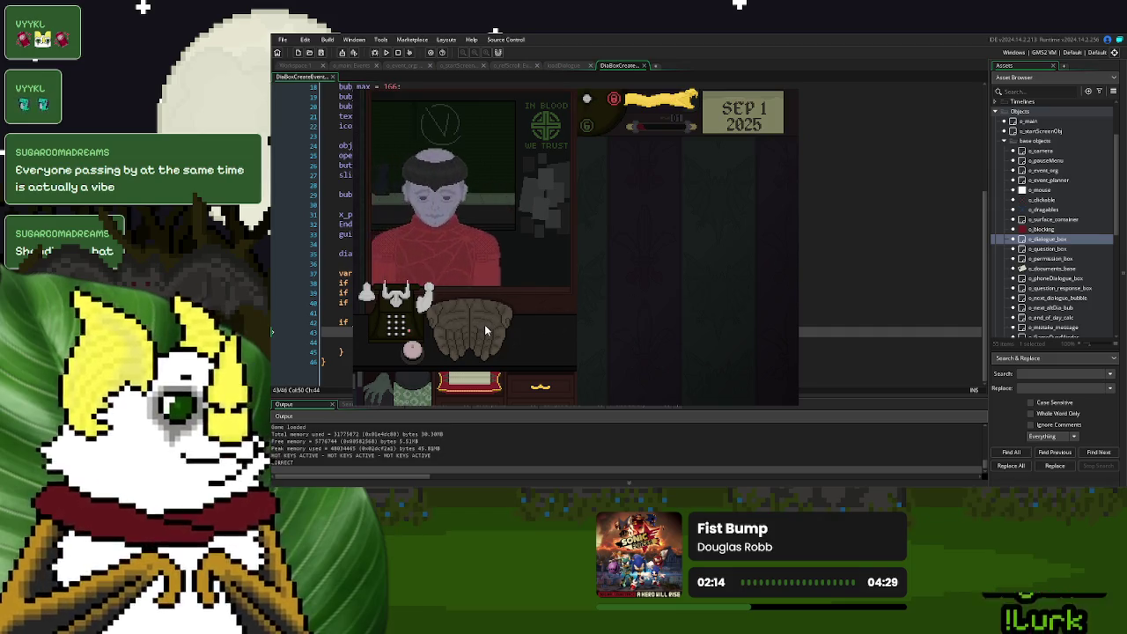
pyautogui.moveTo(482, 328); pyautogui.dragTo(646, 250)
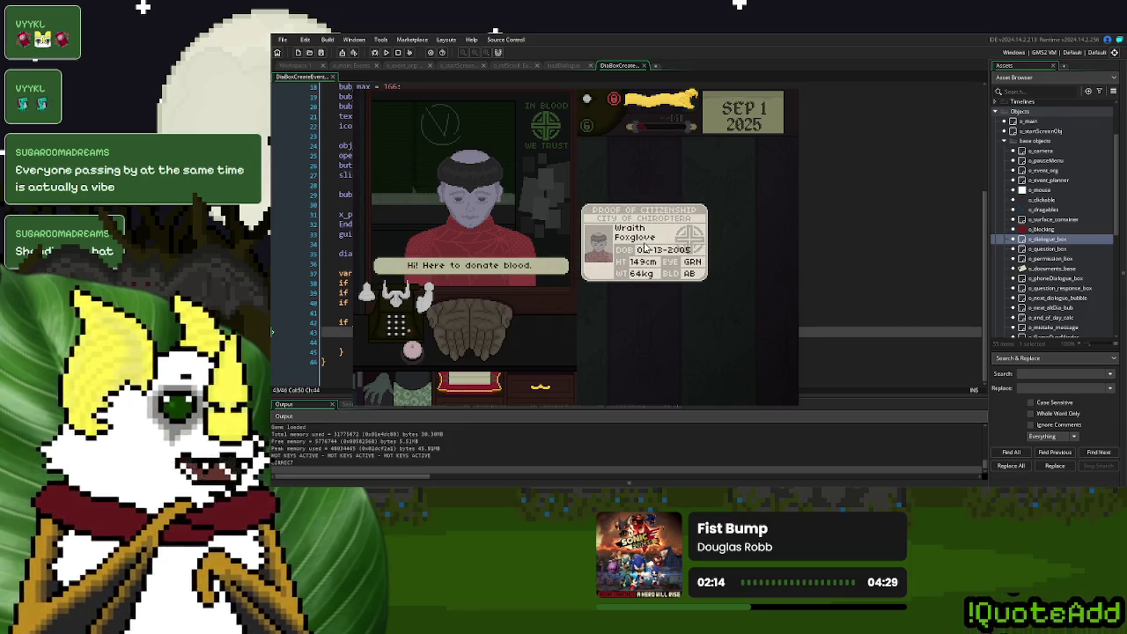
pyautogui.moveTo(646, 250); pyautogui.dragTo(471, 321)
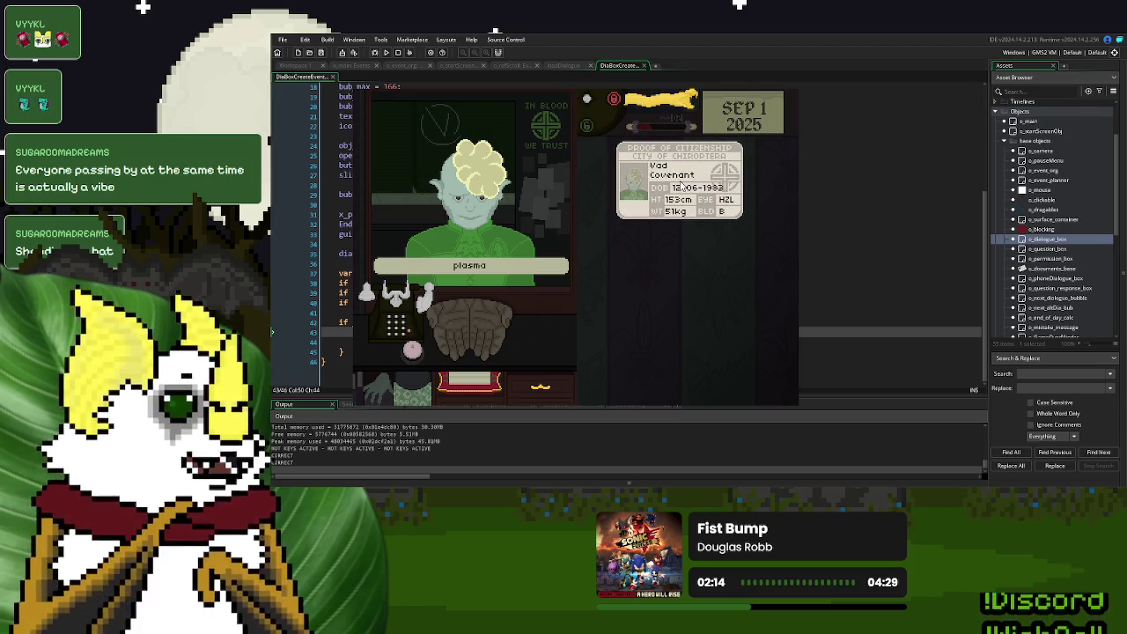
pyautogui.click(682, 185)
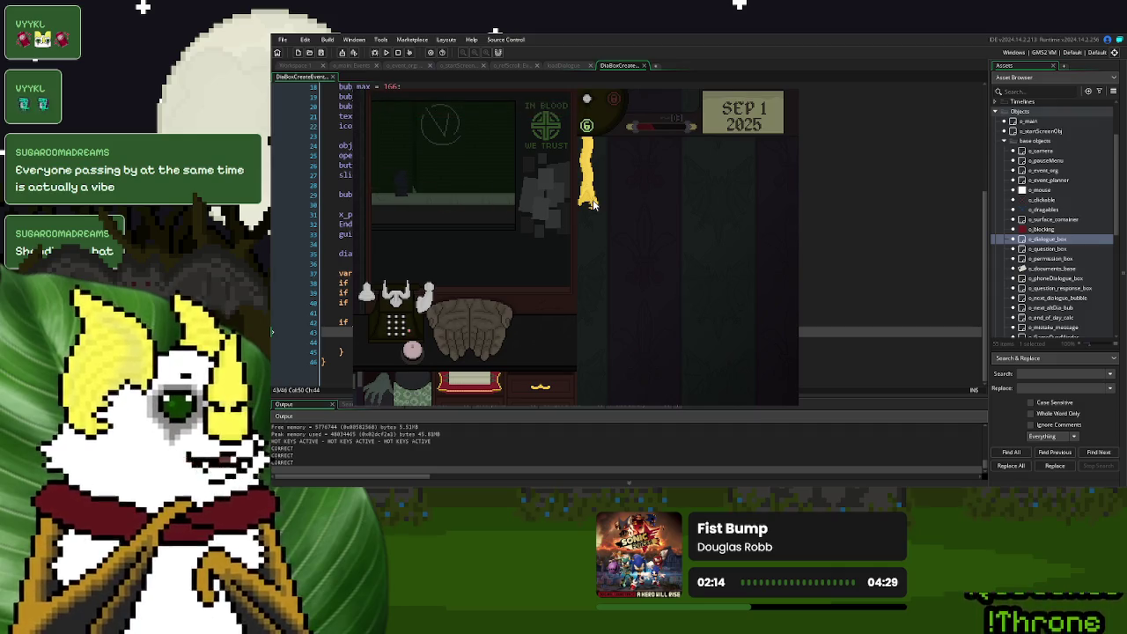
# - Call the next donor and return their ID, then check and hand back the plasma donor's citizenship papers
pyautogui.click(592, 202)
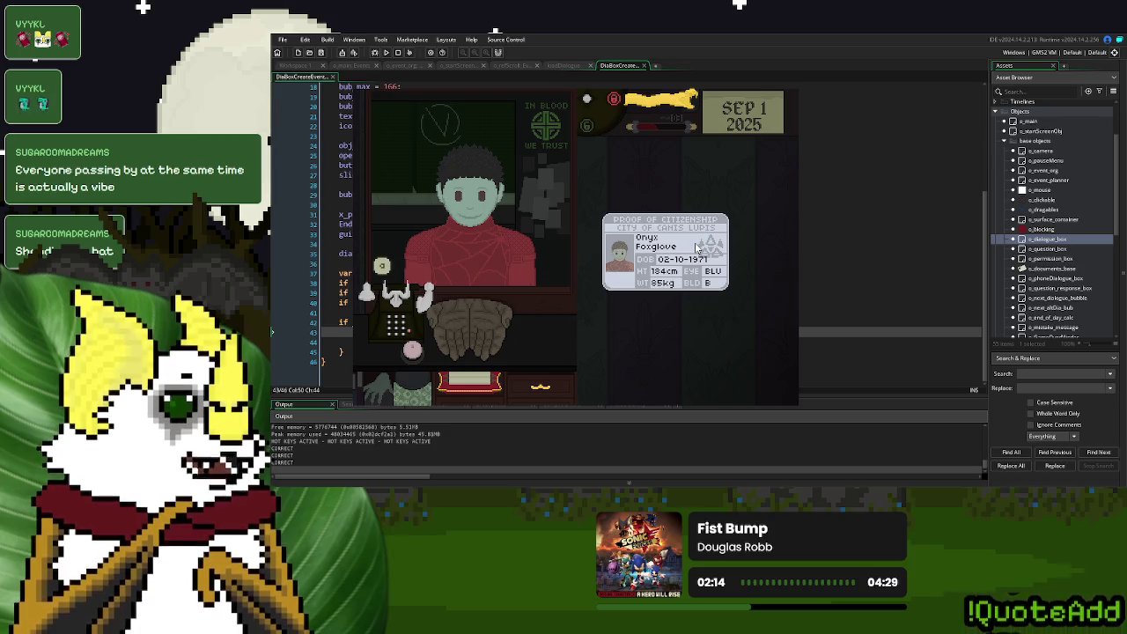
pyautogui.click(698, 248)
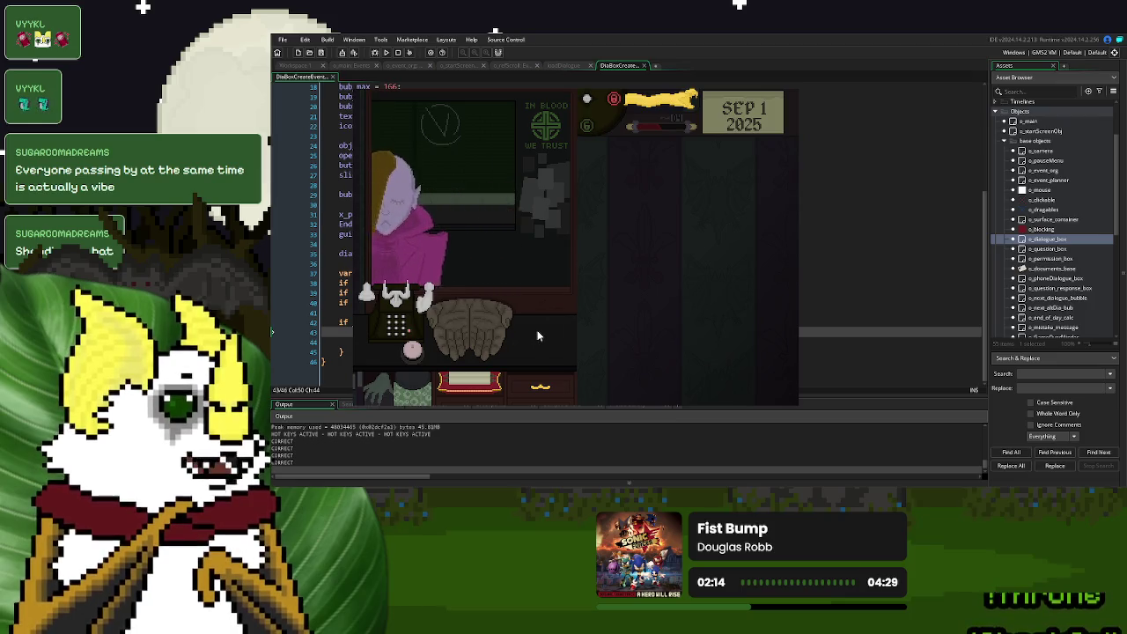
pyautogui.moveTo(475, 337); pyautogui.dragTo(707, 230)
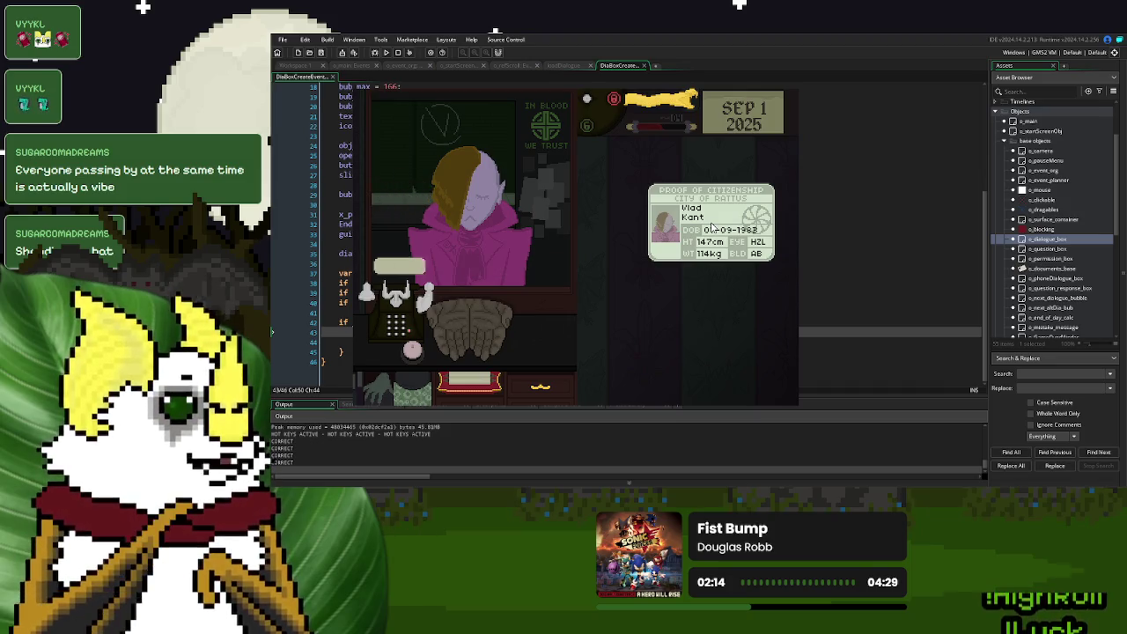
pyautogui.moveTo(713, 228); pyautogui.dragTo(457, 320)
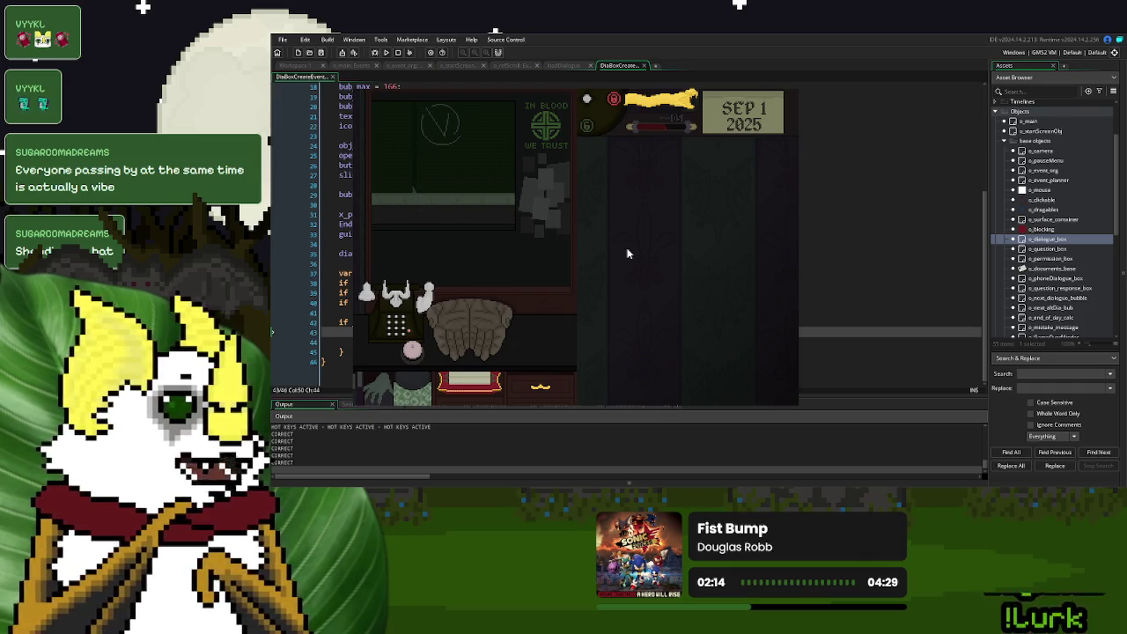
# - Check and return two donors' ID cards, sending each away with the lever
pyautogui.click(470, 337)
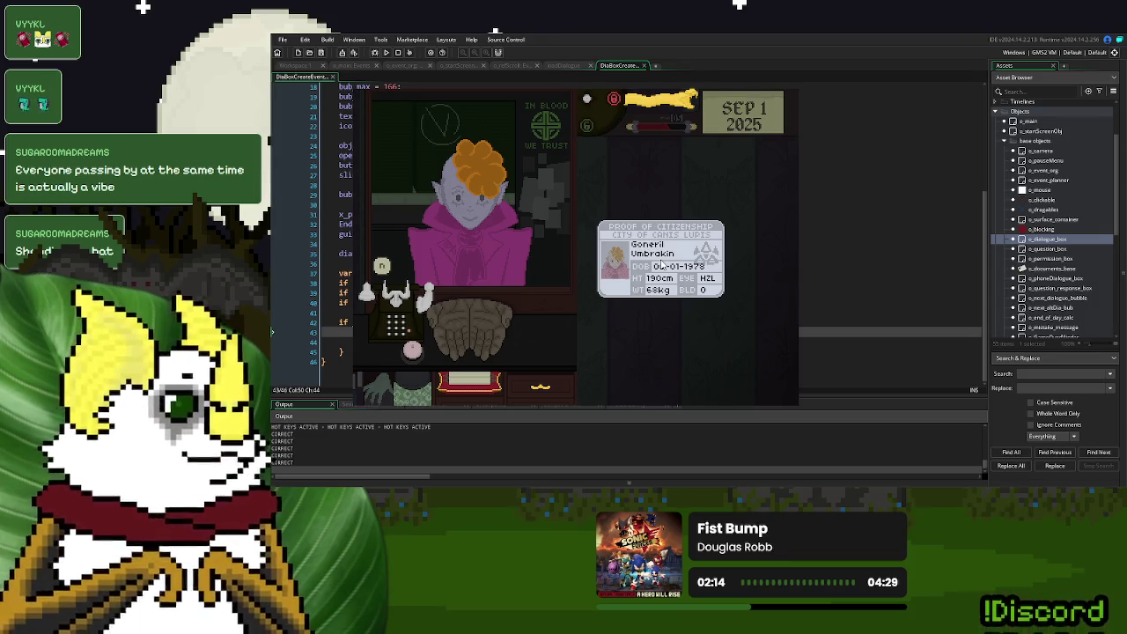
pyautogui.moveTo(661, 266); pyautogui.dragTo(480, 325)
pyautogui.moveTo(663, 107); pyautogui.dragTo(595, 211)
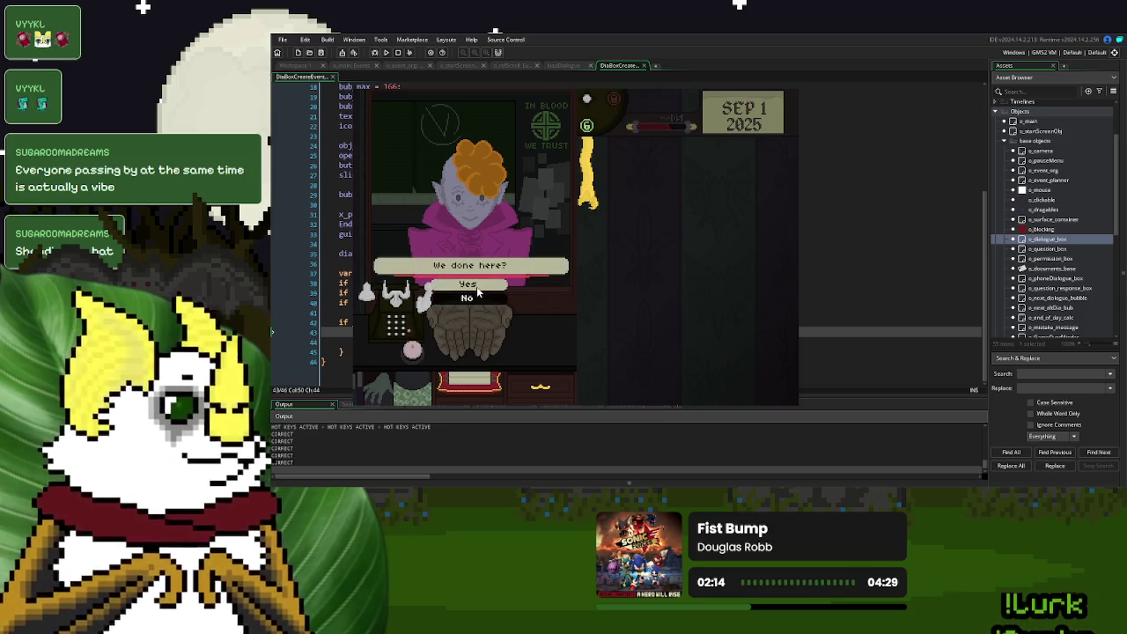
pyautogui.click(476, 286)
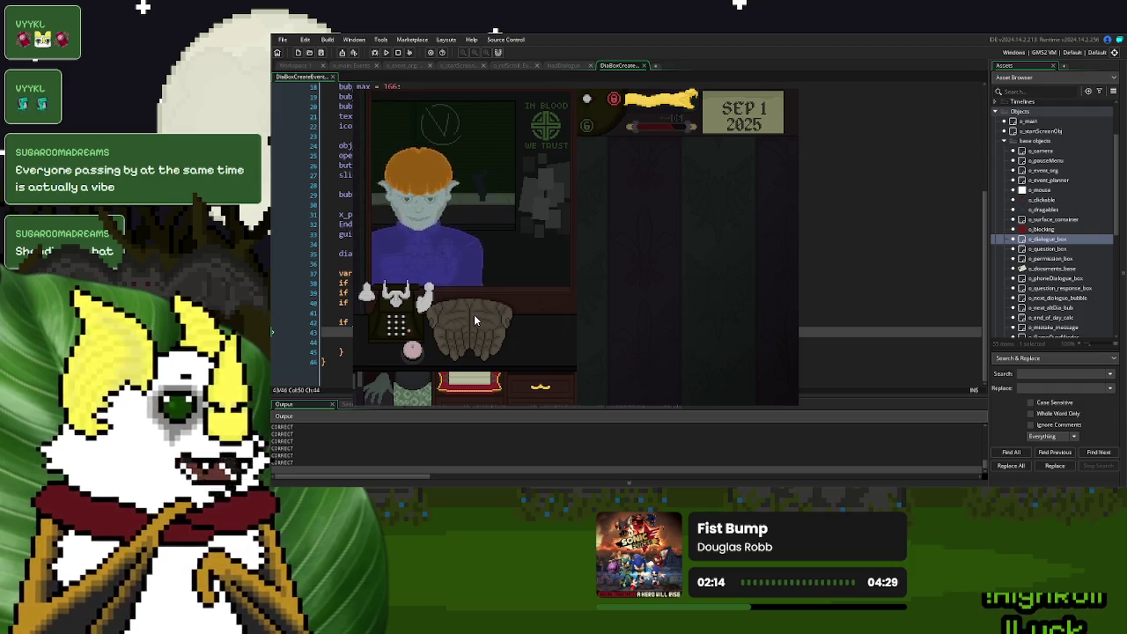
pyautogui.moveTo(473, 333)
pyautogui.mouseDown()
pyautogui.moveTo(607, 240)
pyautogui.moveTo(680, 231)
pyautogui.mouseUp()
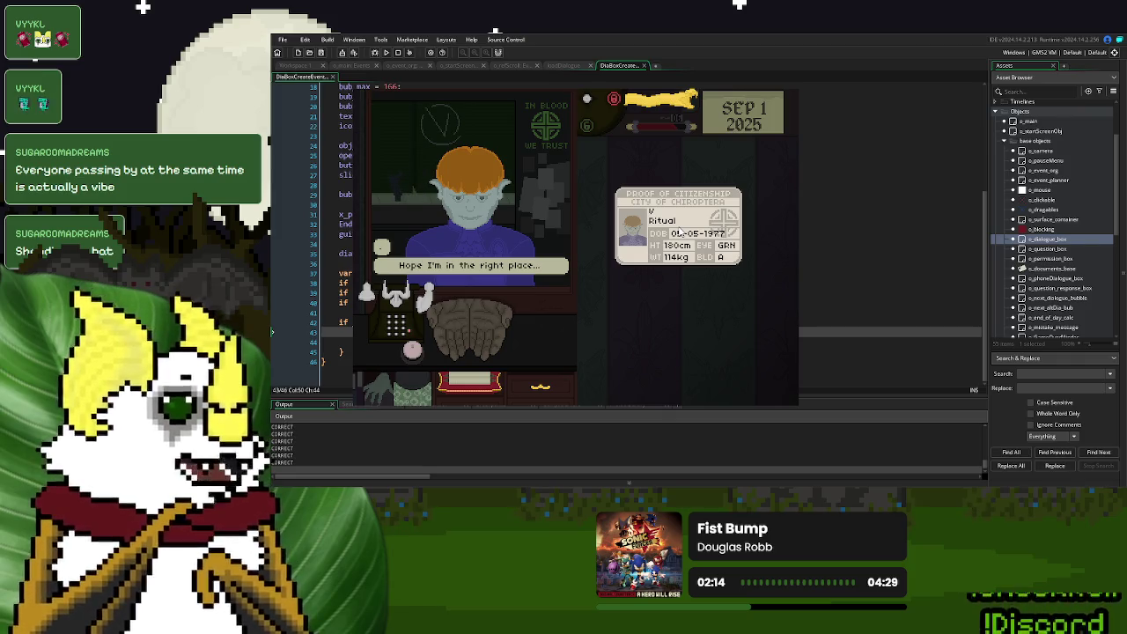
pyautogui.moveTo(680, 231)
pyautogui.mouseDown()
pyautogui.moveTo(553, 299)
pyautogui.moveTo(713, 256)
pyautogui.moveTo(541, 324)
pyautogui.mouseUp()
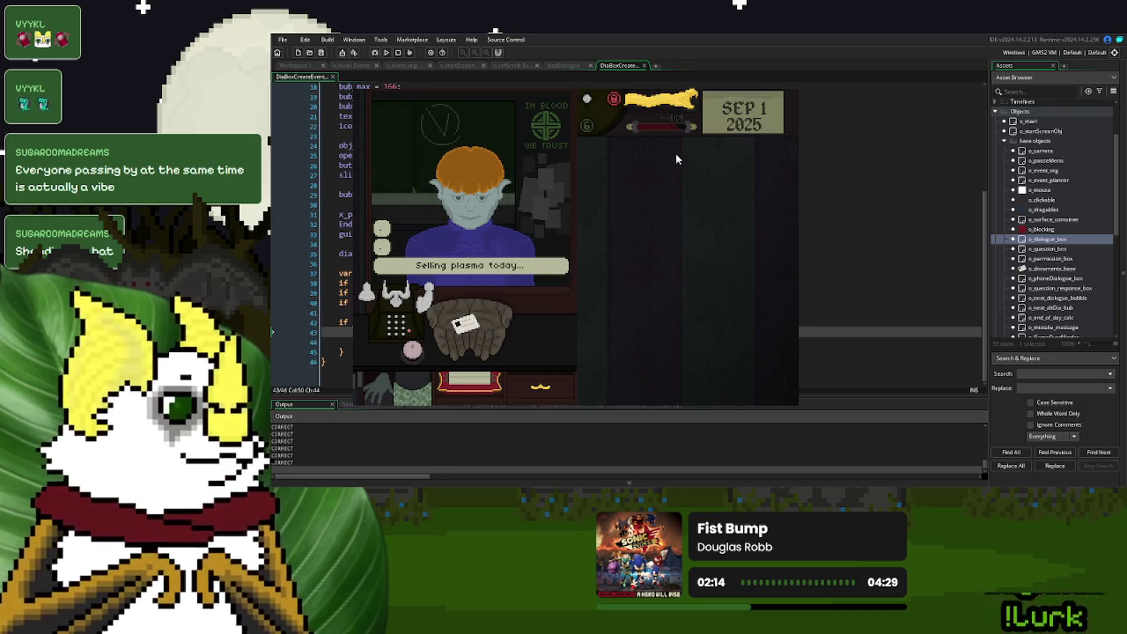
pyautogui.moveTo(682, 107); pyautogui.dragTo(685, 112)
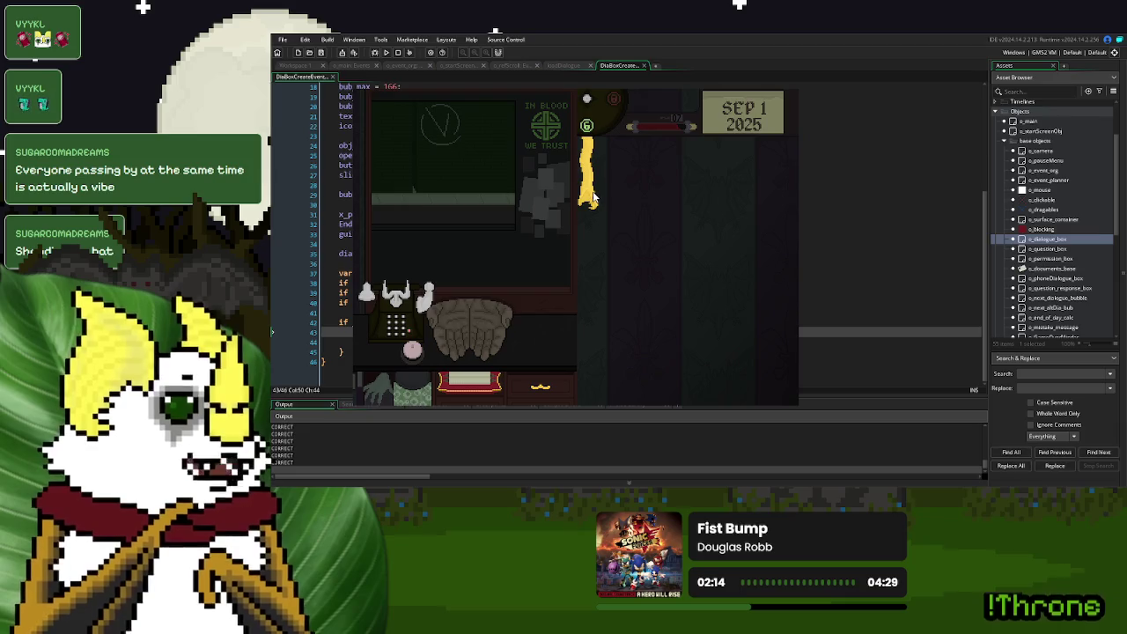
# - Call another donor, inspect and return their ID, then ring for the next and return that ID
pyautogui.moveTo(593, 198); pyautogui.dragTo(695, 203)
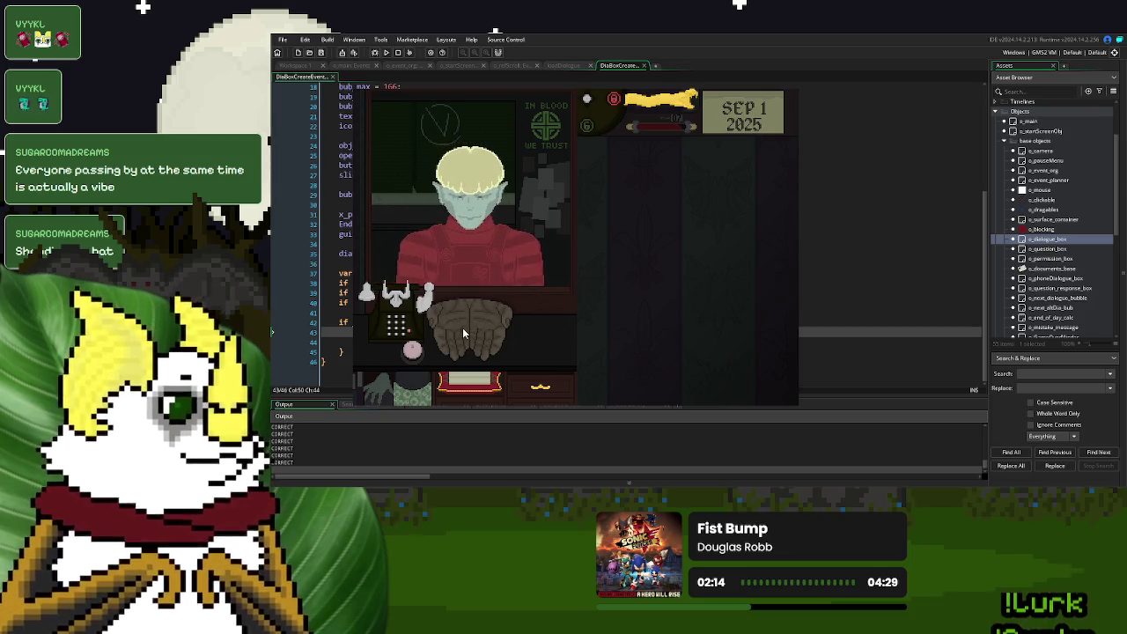
pyautogui.moveTo(459, 330); pyautogui.dragTo(678, 214)
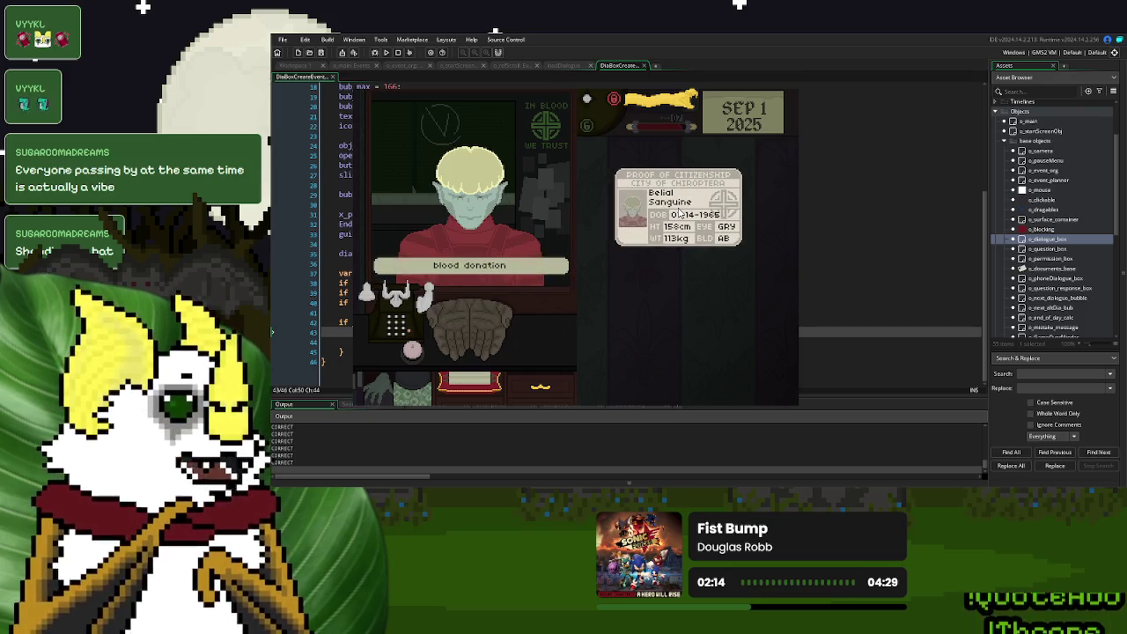
pyautogui.moveTo(678, 214); pyautogui.dragTo(450, 329)
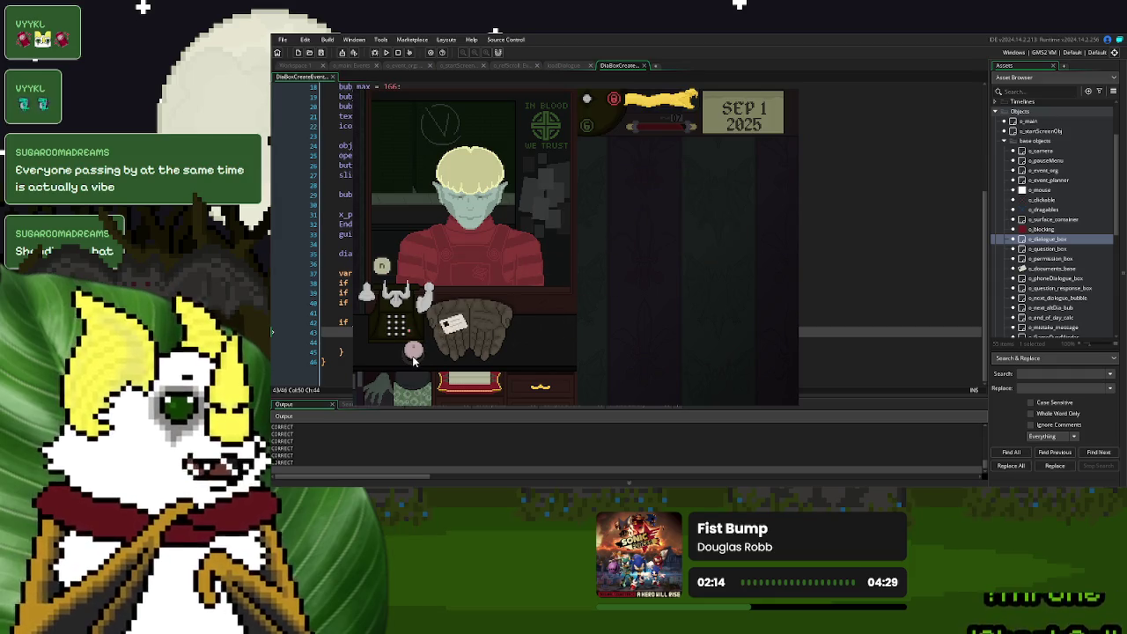
pyautogui.click(413, 352)
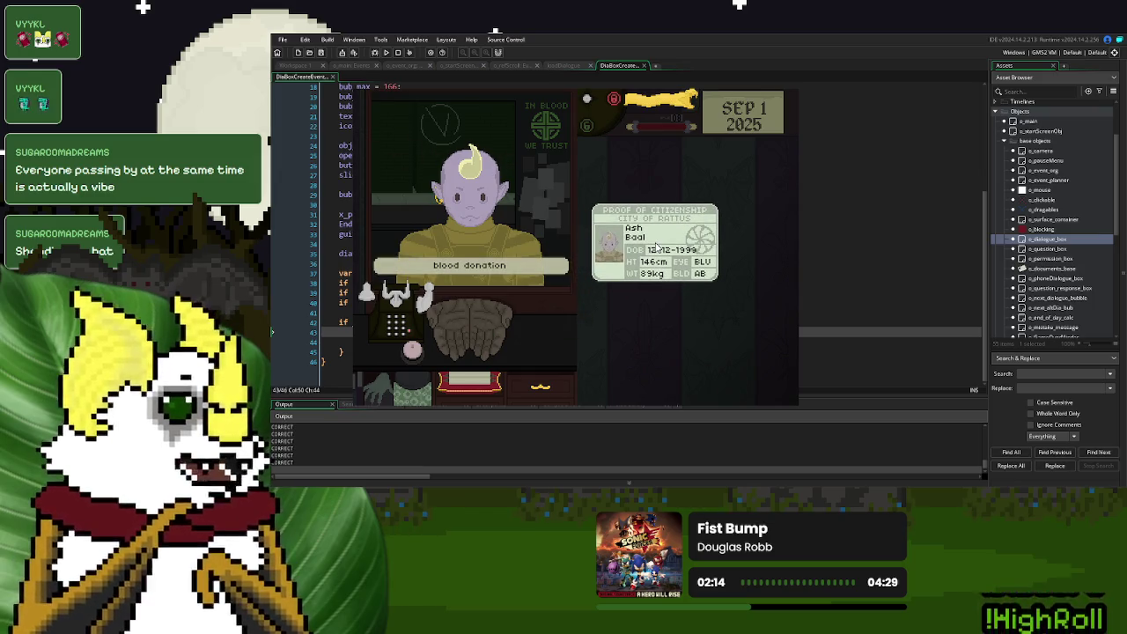
pyautogui.moveTo(656, 247); pyautogui.dragTo(514, 310)
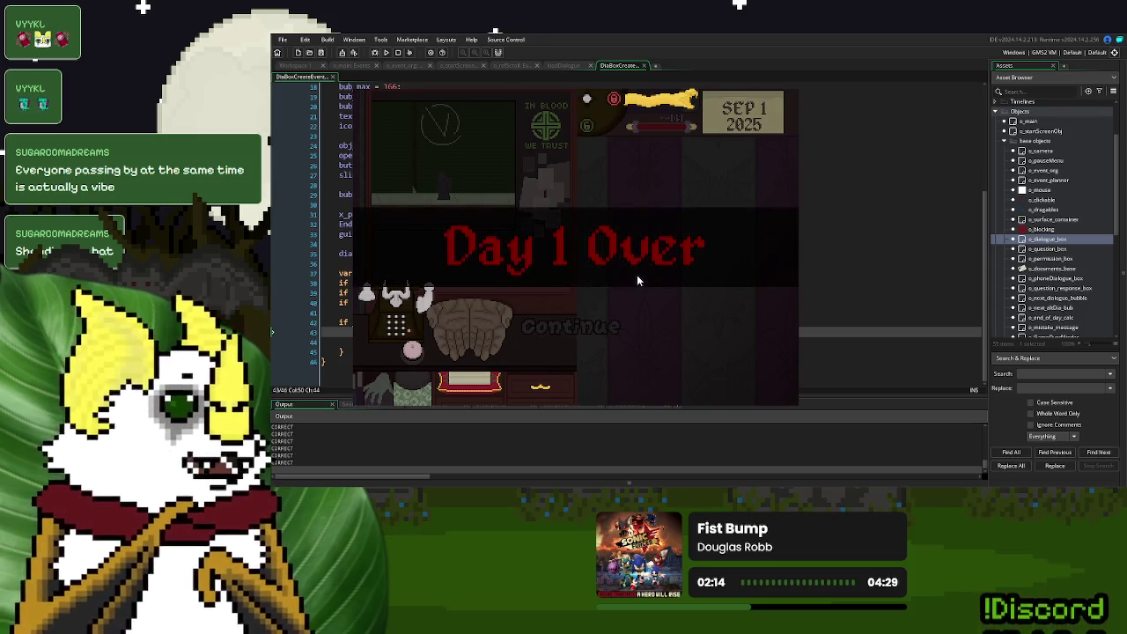
# - End Day 1 with 9 processed and no mistakes, then save and continue into Sep 2
pyautogui.click(599, 330)
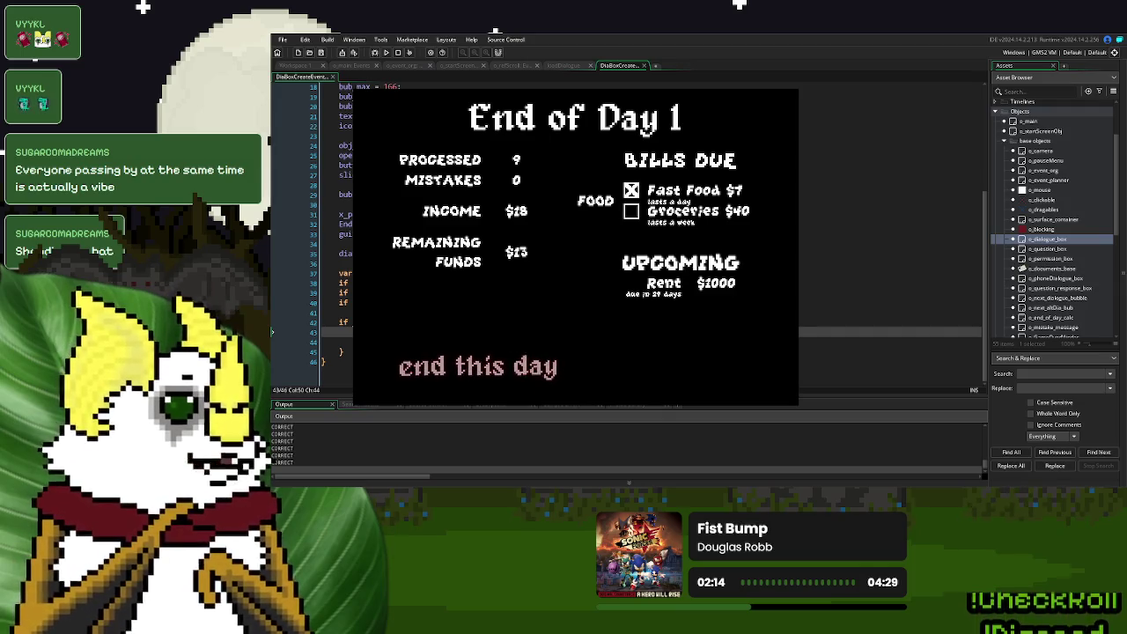
pyautogui.click(499, 369)
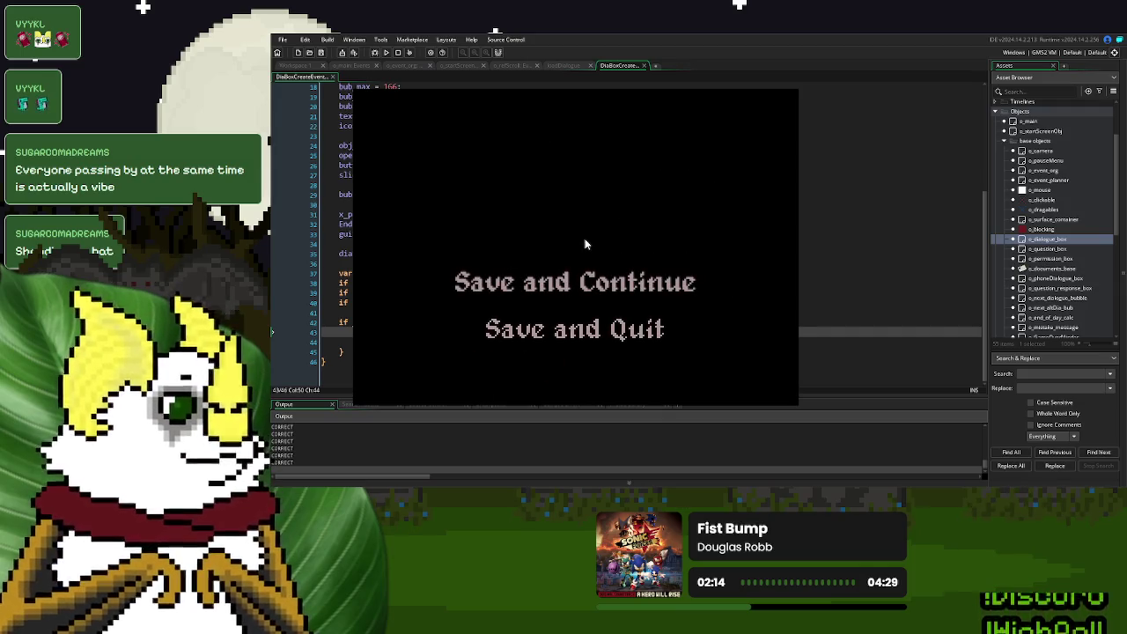
pyautogui.click(591, 283)
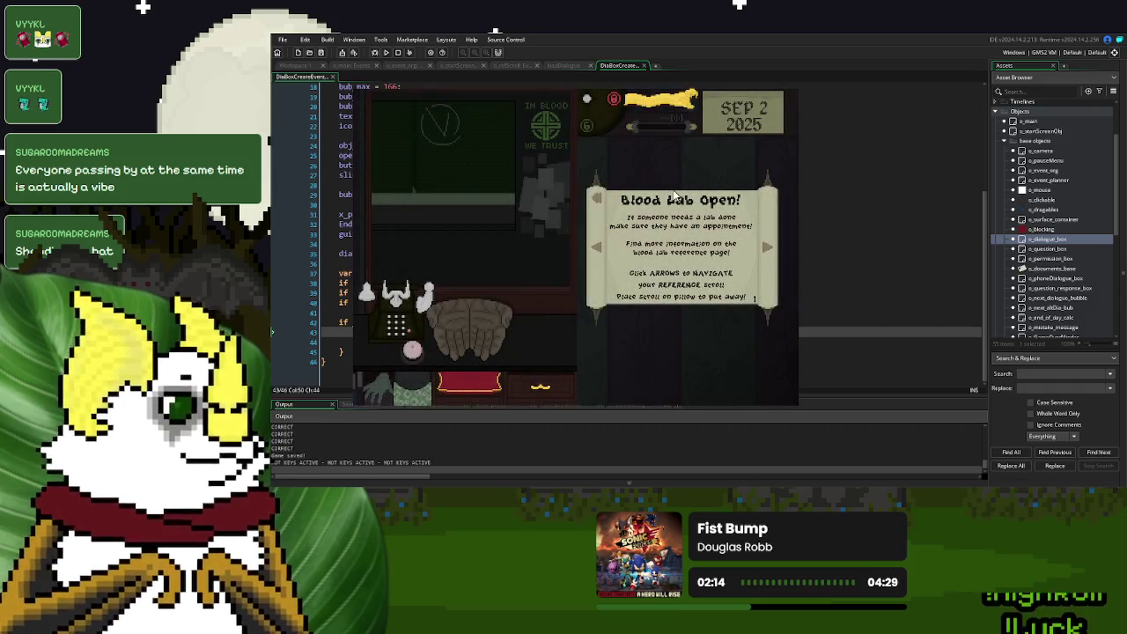
# - Put away the Blood Lab notice, open the reference's Blood Labs page, and call the first patient
pyautogui.moveTo(656, 212)
pyautogui.mouseDown()
pyautogui.moveTo(412, 351)
pyautogui.moveTo(648, 302)
pyautogui.moveTo(674, 269)
pyautogui.mouseUp()
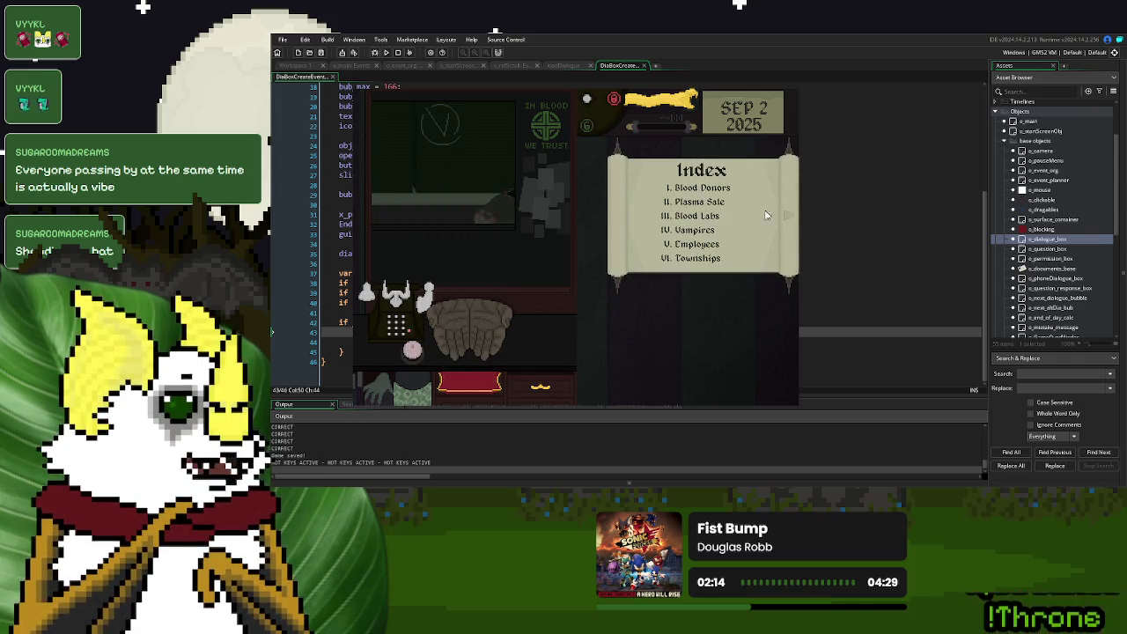
pyautogui.click(787, 219)
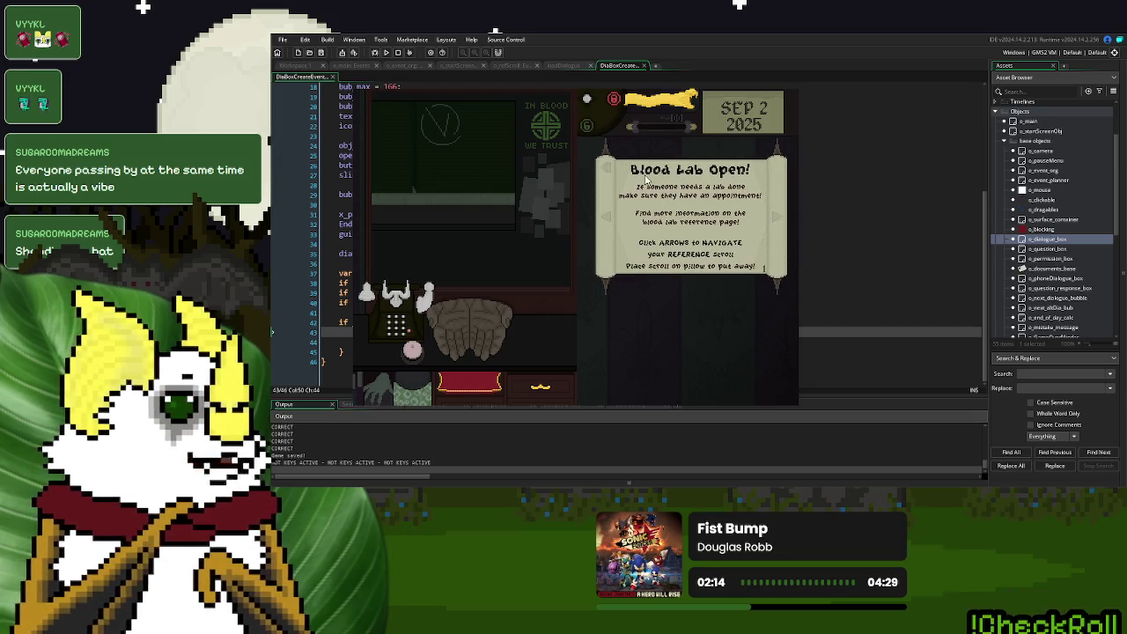
pyautogui.click(610, 173)
pyautogui.click(697, 226)
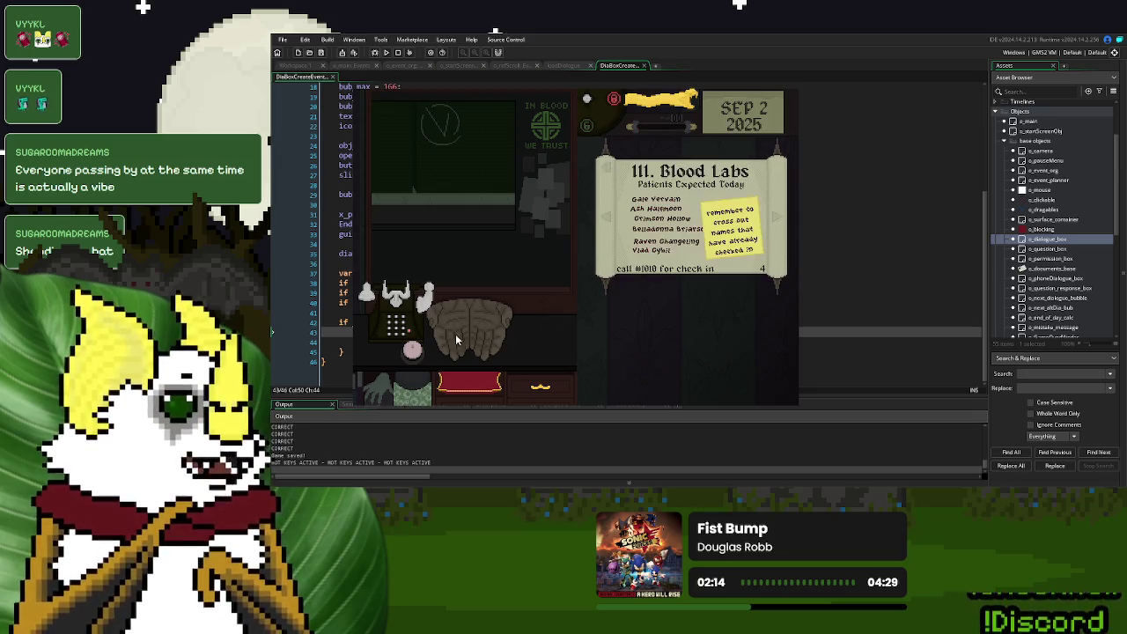
pyautogui.click(412, 350)
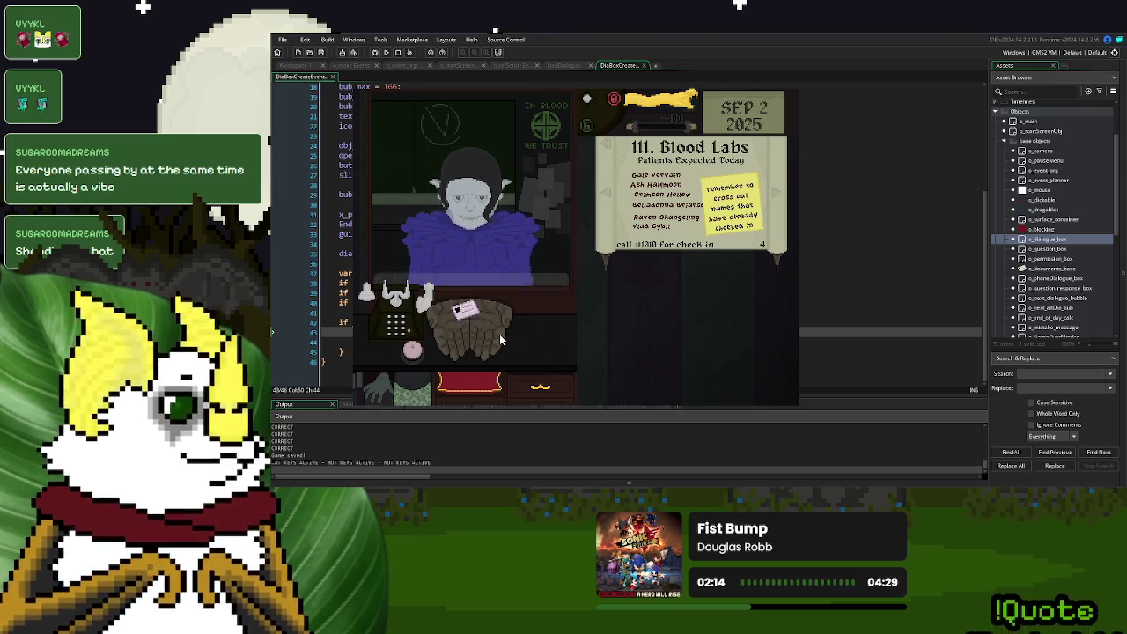
# - Inspect and return two Sep 2 visitors' IDs, dismissing each, then open the next visitor's ID card
pyautogui.moveTo(470, 333); pyautogui.dragTo(652, 310)
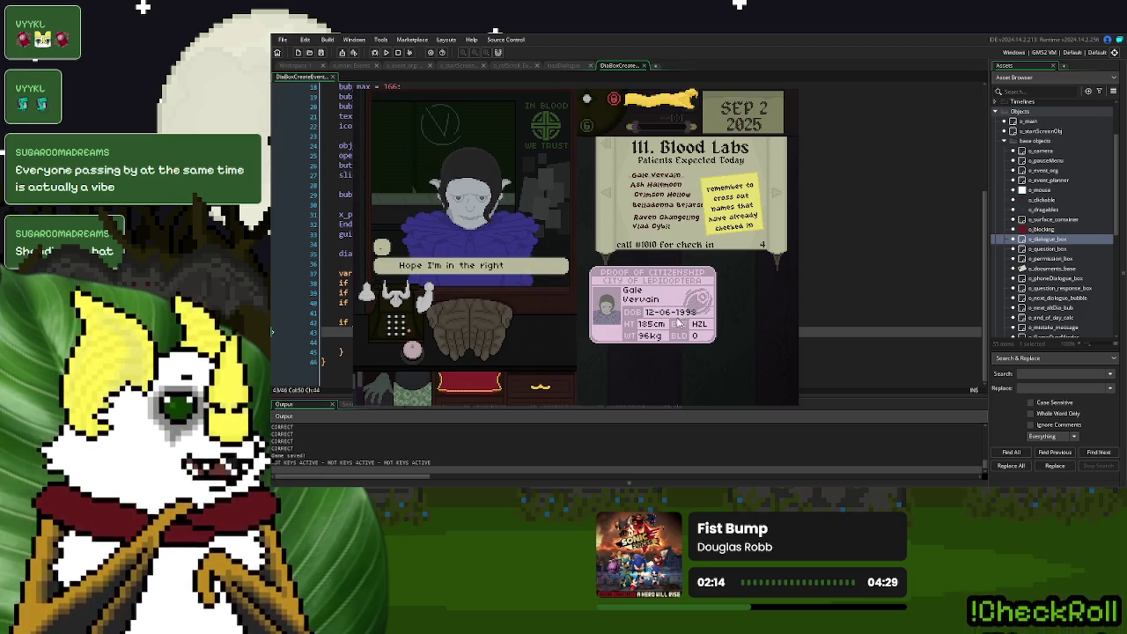
pyautogui.moveTo(681, 324); pyautogui.dragTo(568, 327)
pyautogui.moveTo(670, 102); pyautogui.dragTo(669, 108)
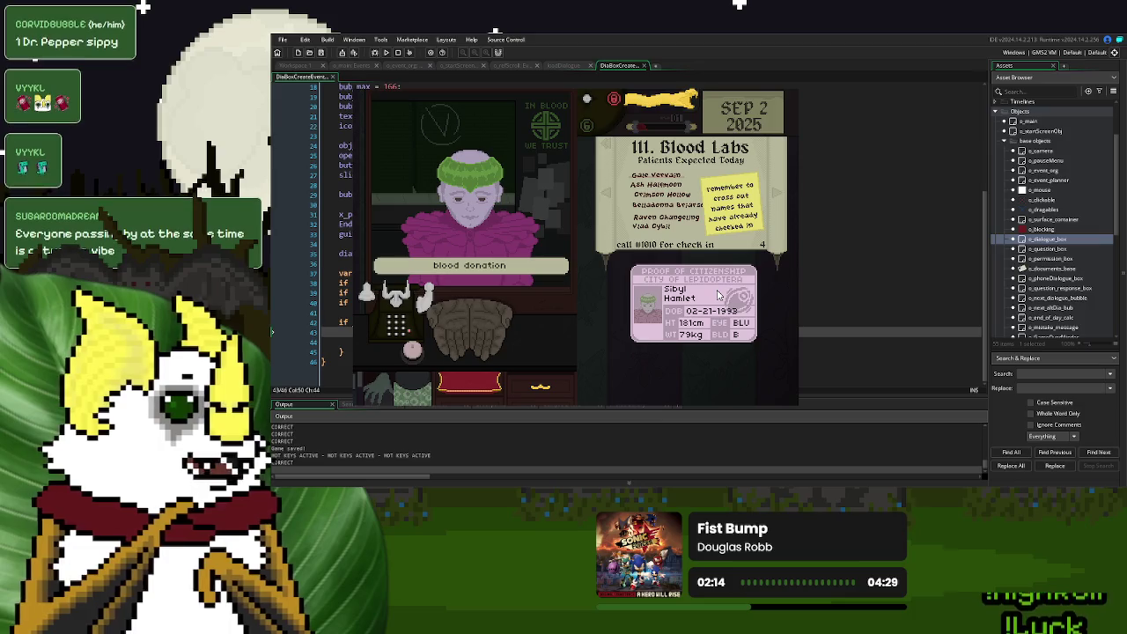
pyautogui.moveTo(718, 295)
pyautogui.mouseDown()
pyautogui.moveTo(709, 308)
pyautogui.moveTo(482, 326)
pyautogui.mouseUp()
pyautogui.click(659, 110)
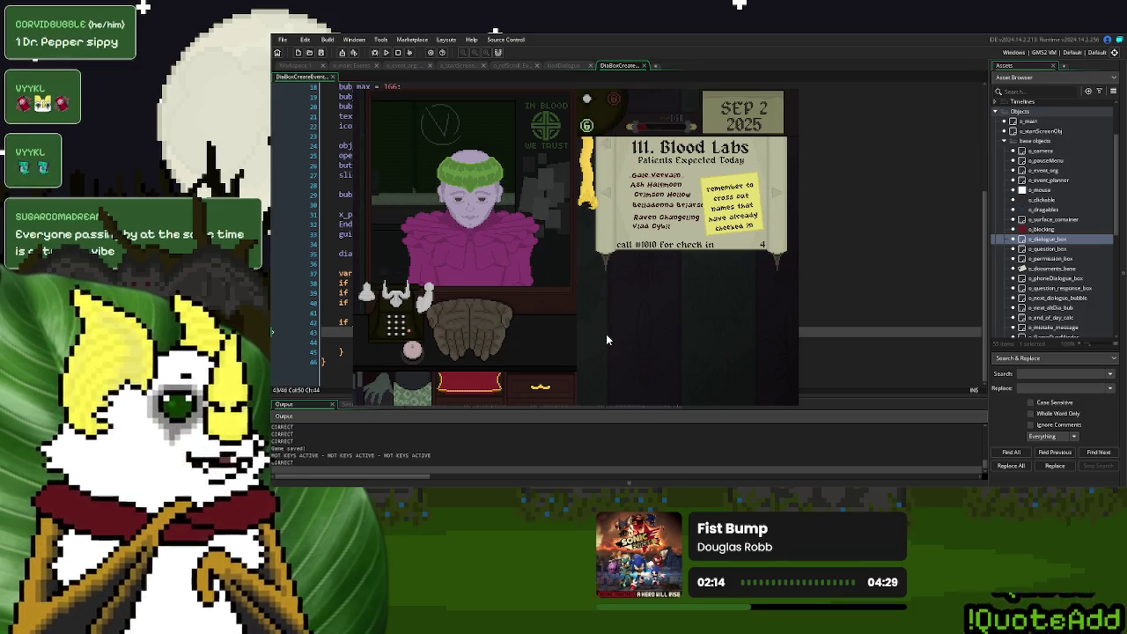
pyautogui.click(515, 269)
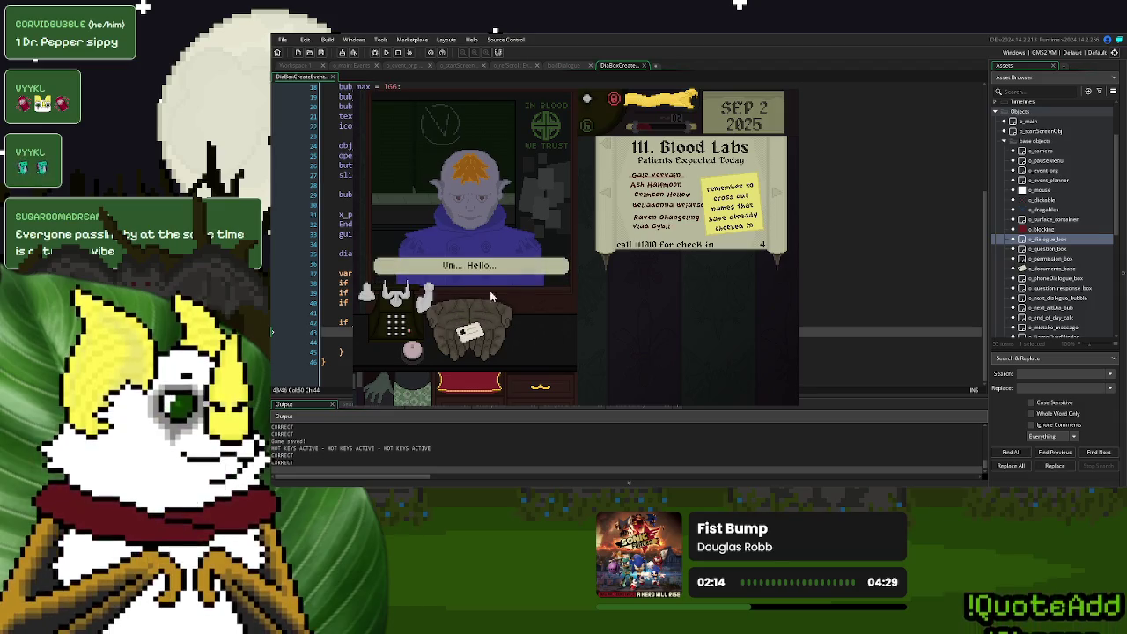
pyautogui.moveTo(469, 333); pyautogui.dragTo(651, 310)
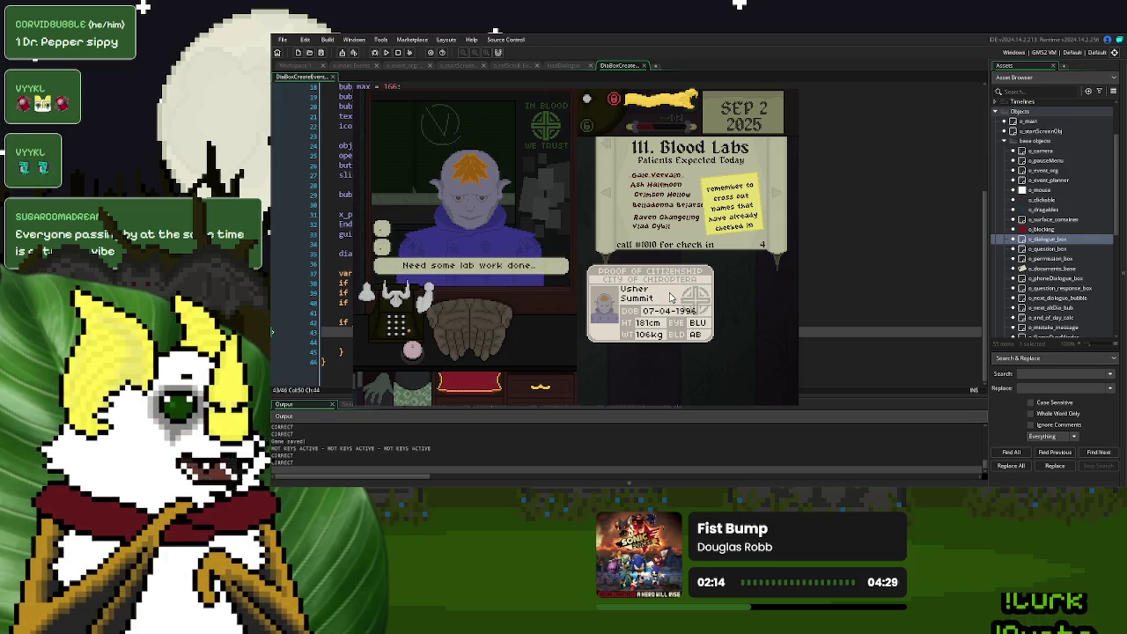
# - Return the green-haired patient's ID, pull the cord to dismiss them, and check the Blood Labs list
pyautogui.click(659, 276)
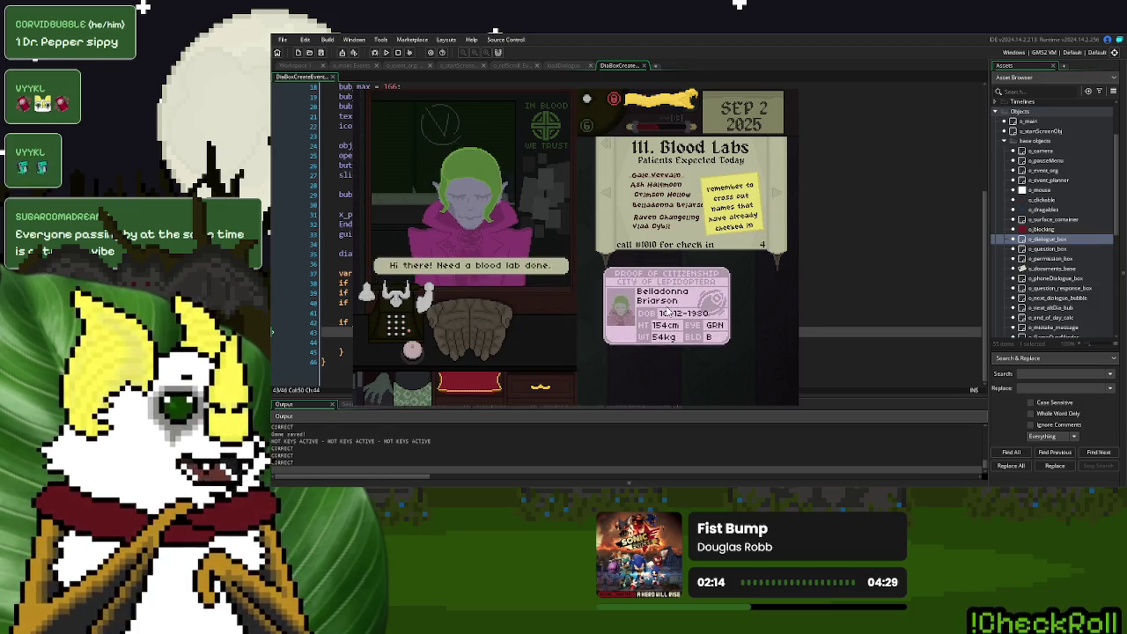
pyautogui.moveTo(671, 274); pyautogui.dragTo(544, 324)
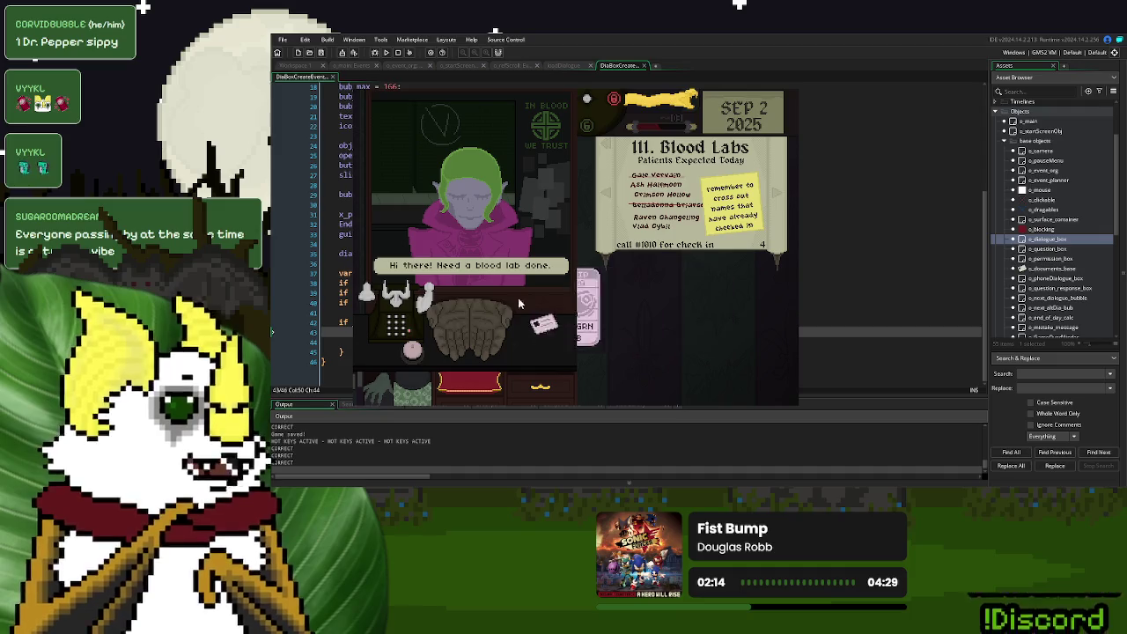
pyautogui.moveTo(655, 108); pyautogui.dragTo(643, 132)
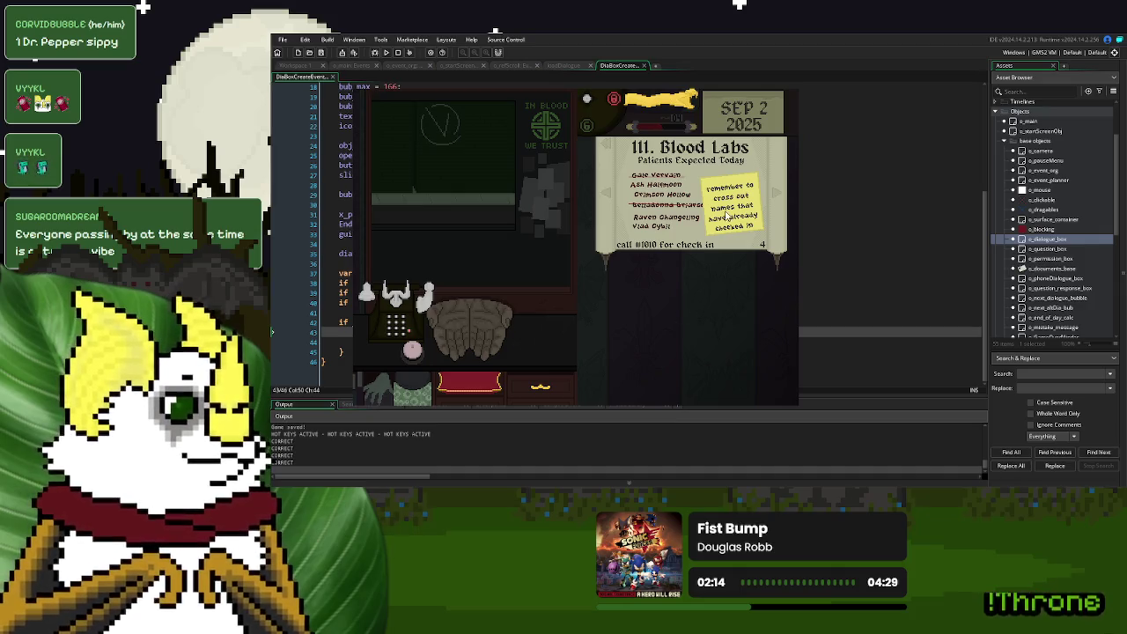
pyautogui.click(718, 181)
pyautogui.click(709, 370)
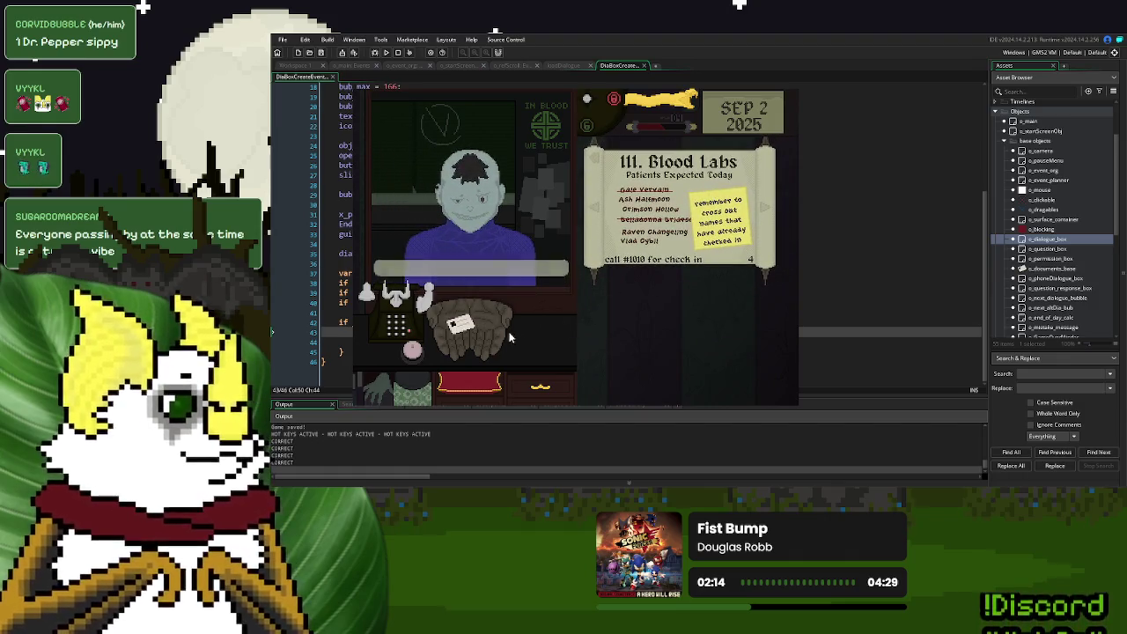
# - Inspect and return the Sep 2 patient's ID, ring for the next donor, and return their ID too
pyautogui.moveTo(469, 327)
pyautogui.mouseDown()
pyautogui.moveTo(504, 338)
pyautogui.moveTo(648, 332)
pyautogui.mouseUp()
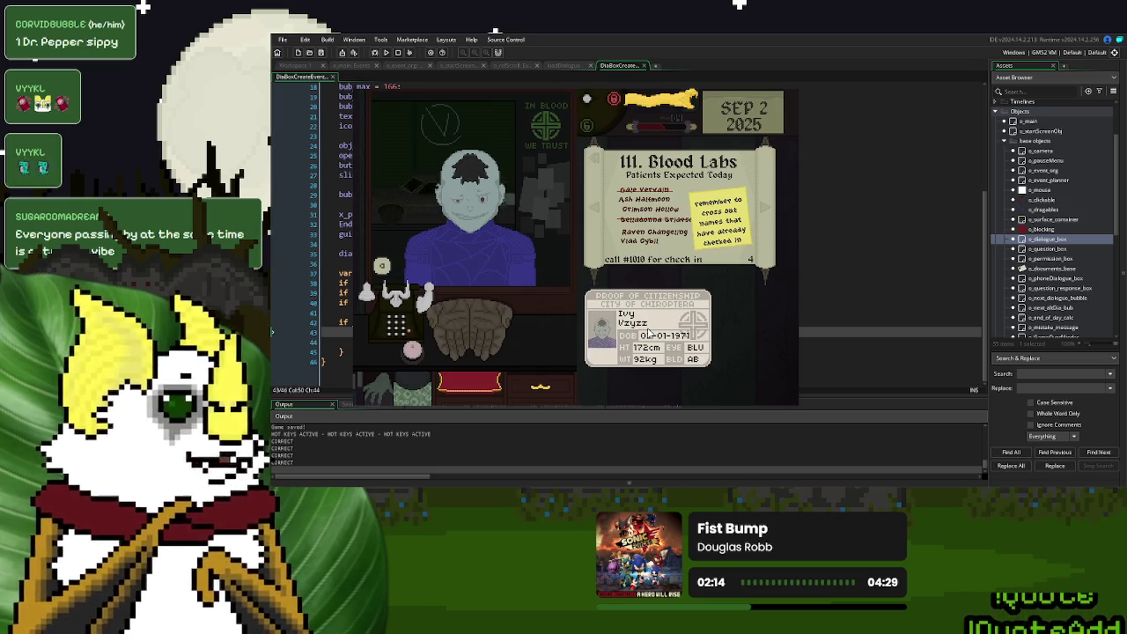
pyautogui.moveTo(650, 332)
pyautogui.mouseDown()
pyautogui.moveTo(475, 326)
pyautogui.moveTo(731, 331)
pyautogui.moveTo(471, 326)
pyautogui.moveTo(639, 326)
pyautogui.moveTo(620, 312)
pyautogui.moveTo(471, 324)
pyautogui.moveTo(623, 311)
pyautogui.moveTo(475, 333)
pyautogui.mouseUp()
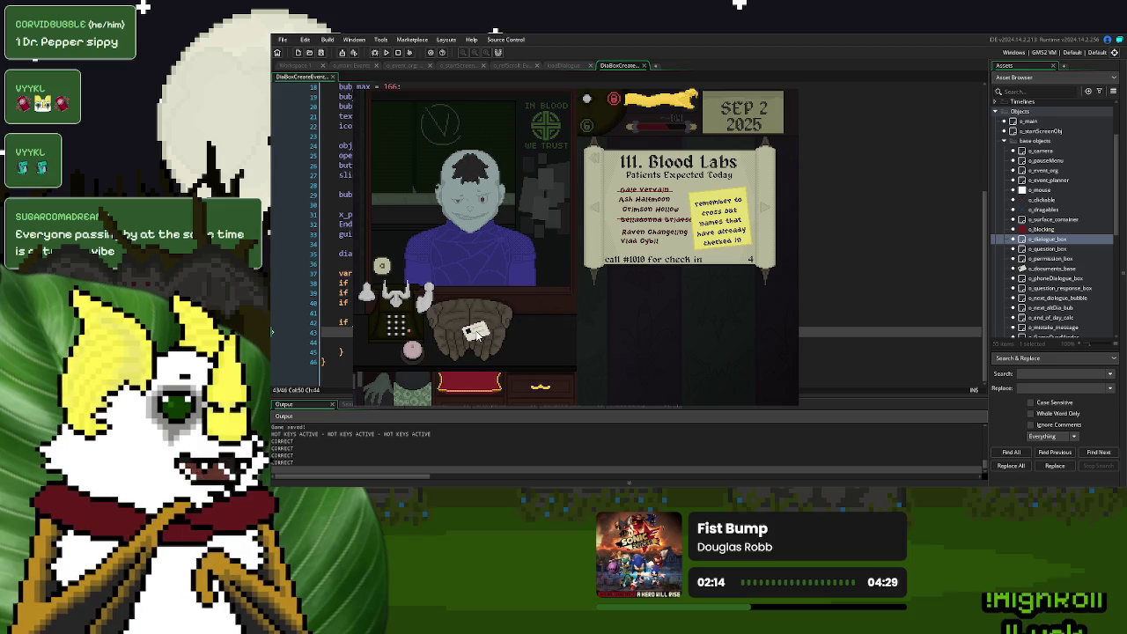
pyautogui.click(411, 351)
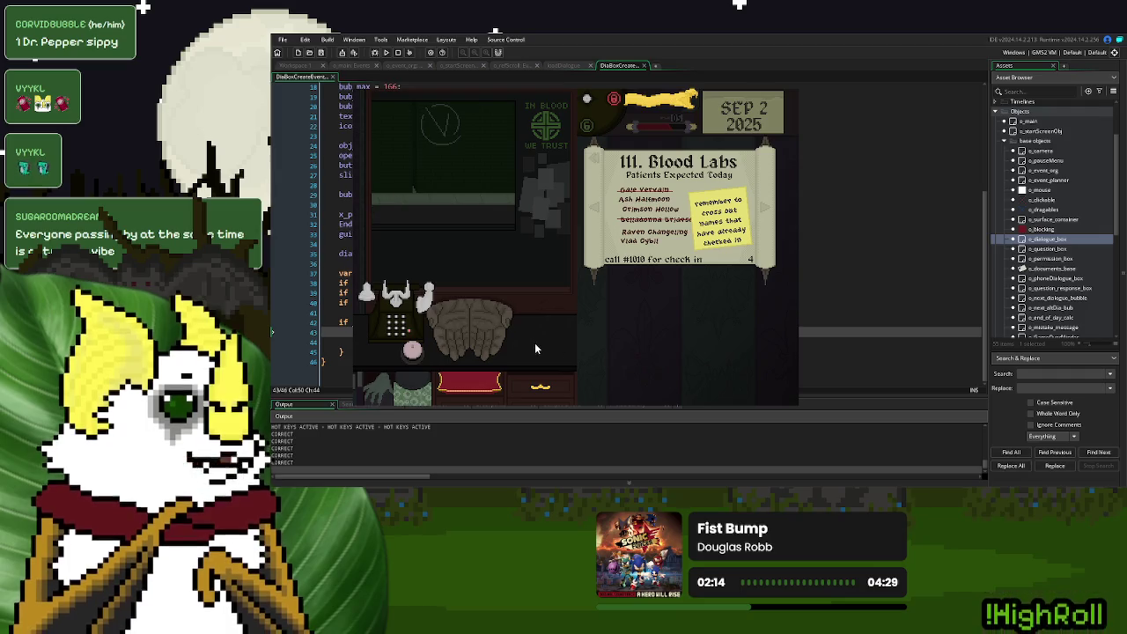
pyautogui.click(479, 324)
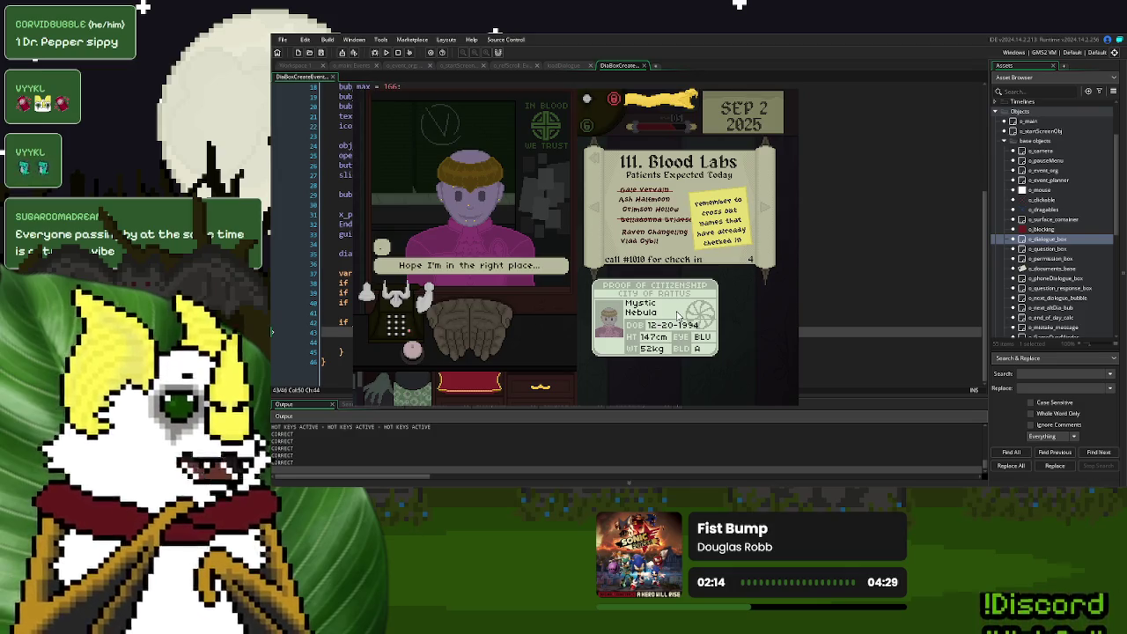
pyautogui.moveTo(677, 315); pyautogui.dragTo(469, 330)
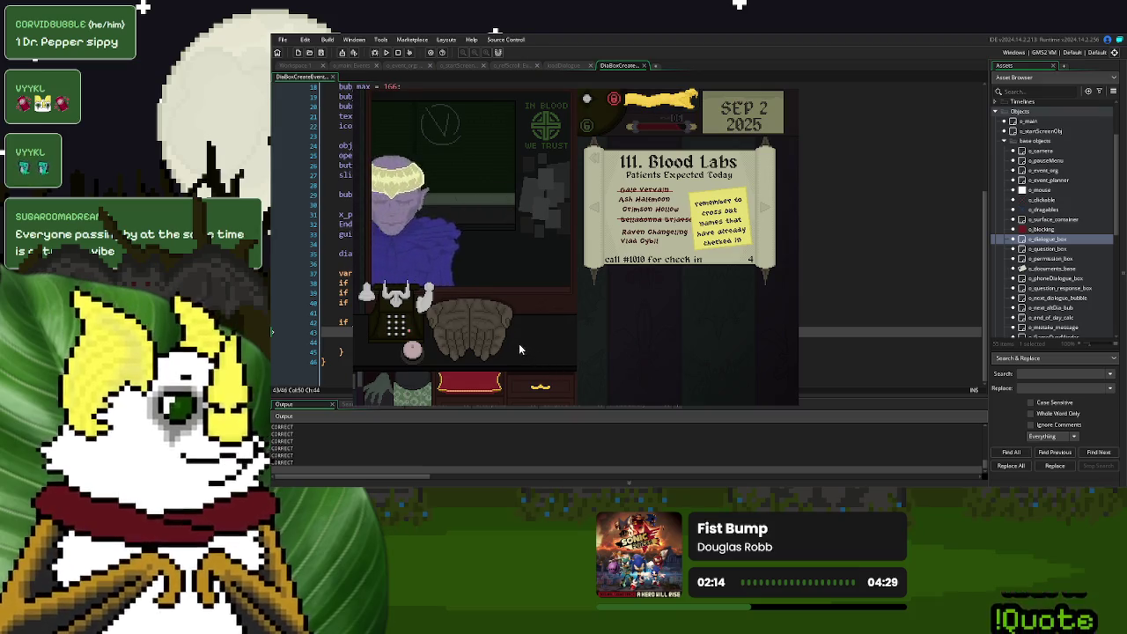
# - Inspect and return the patient's ID, answer their prompt, and reset the pull cord
pyautogui.moveTo(473, 328)
pyautogui.mouseDown()
pyautogui.moveTo(691, 317)
pyautogui.moveTo(647, 321)
pyautogui.mouseUp()
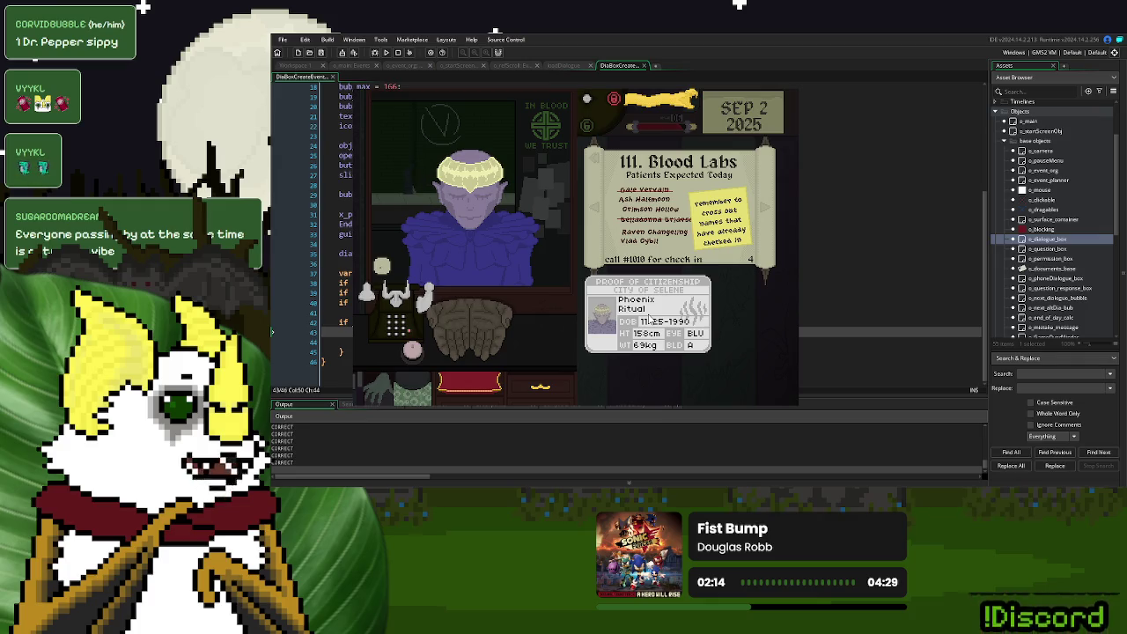
pyautogui.click(610, 315)
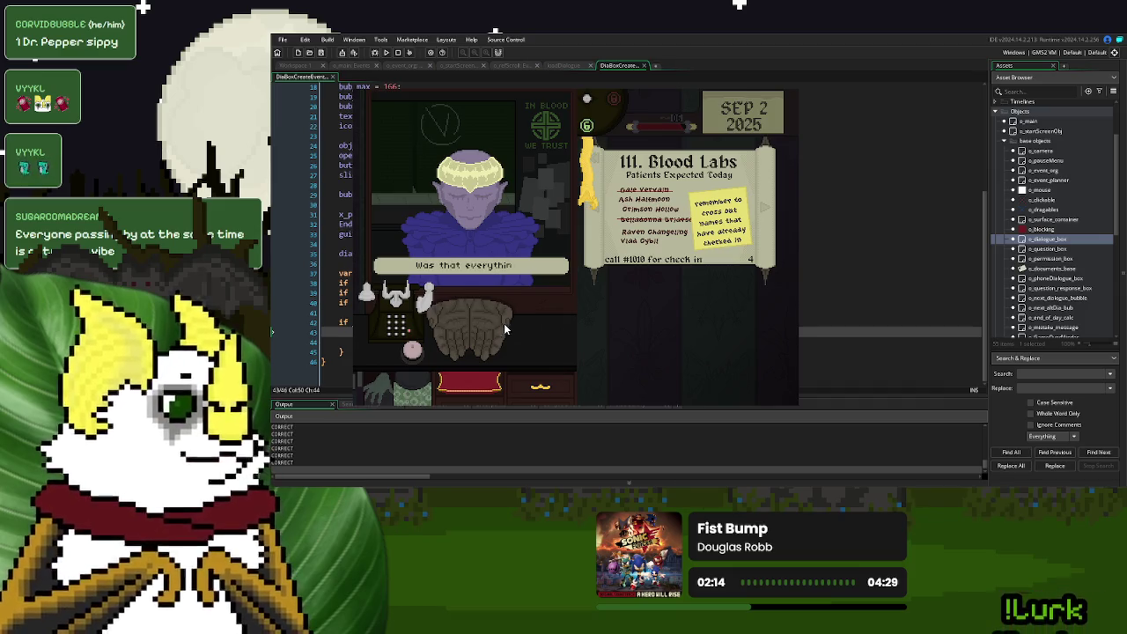
pyautogui.click(468, 285)
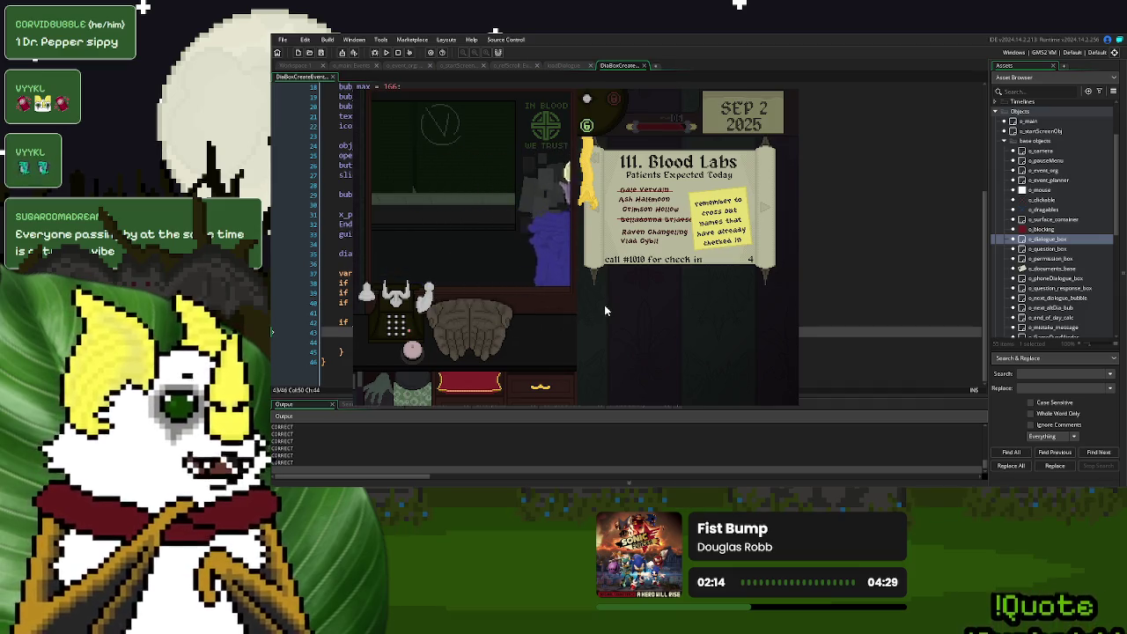
pyautogui.click(587, 193)
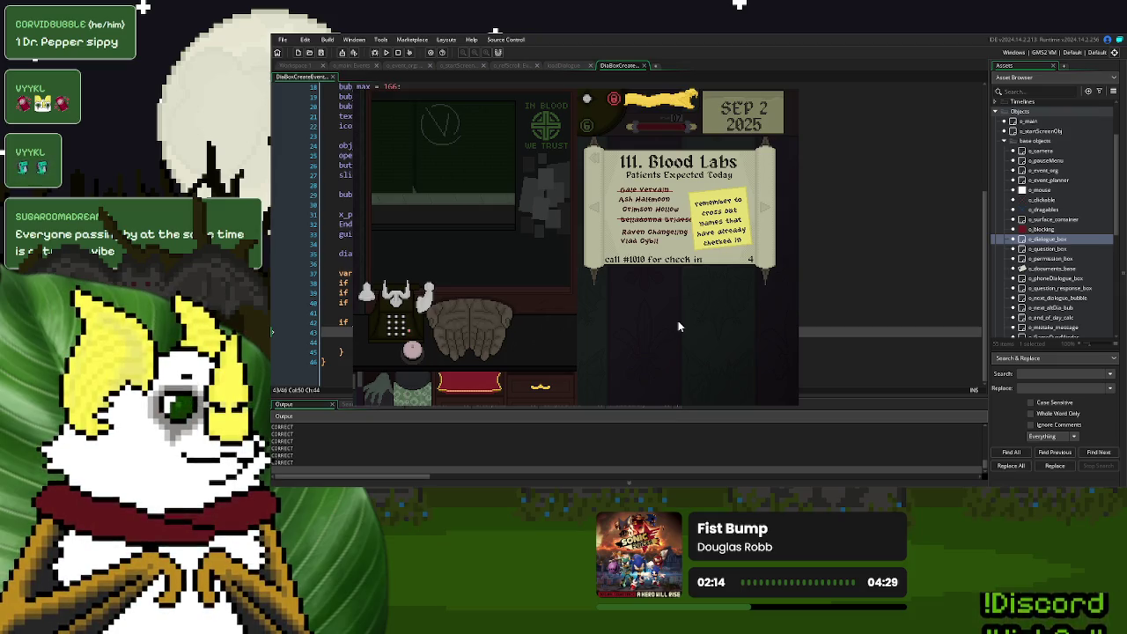
# - Call the final blood donor, return their ID, approve the check-in, and end the shift
pyautogui.click(411, 351)
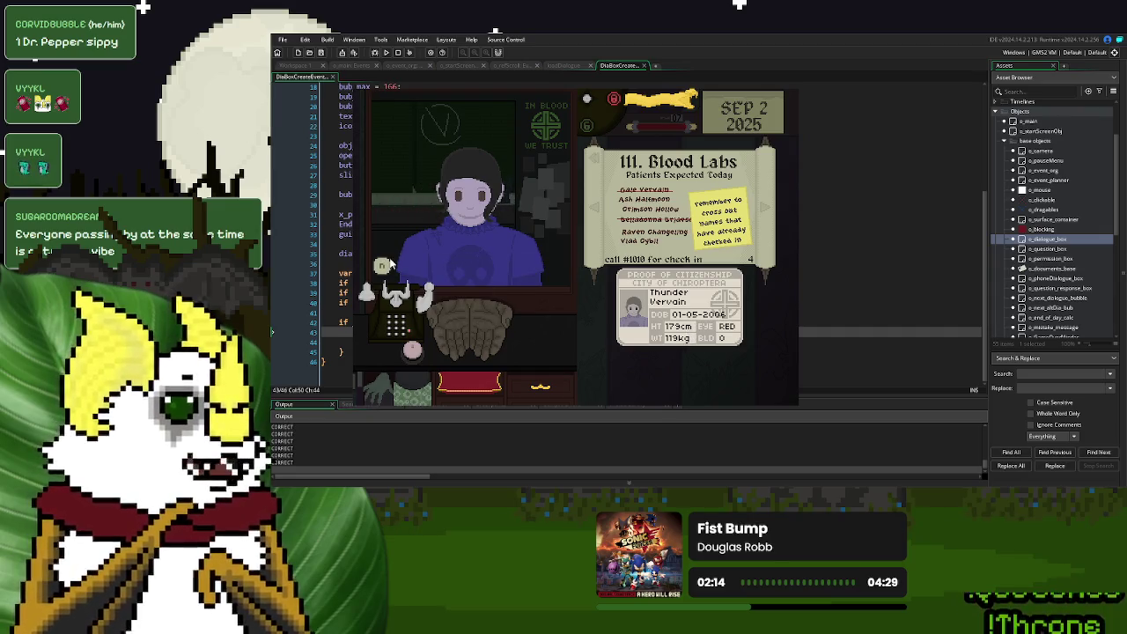
pyautogui.moveTo(683, 301)
pyautogui.mouseDown()
pyautogui.moveTo(449, 307)
pyautogui.moveTo(465, 323)
pyautogui.mouseUp()
pyautogui.click(588, 125)
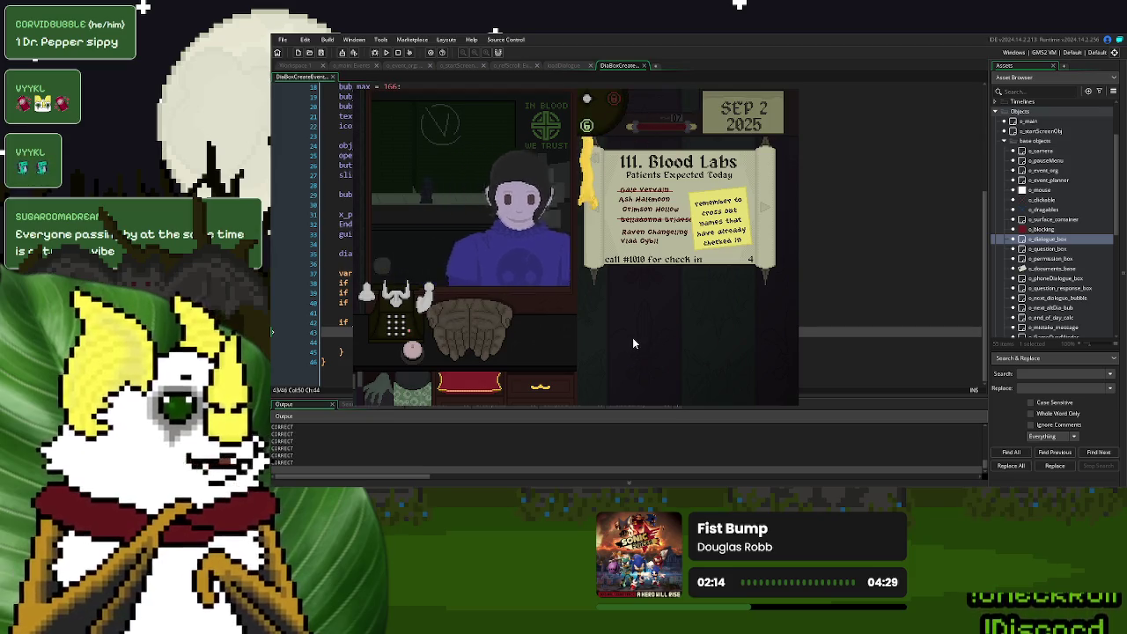
pyautogui.click(590, 180)
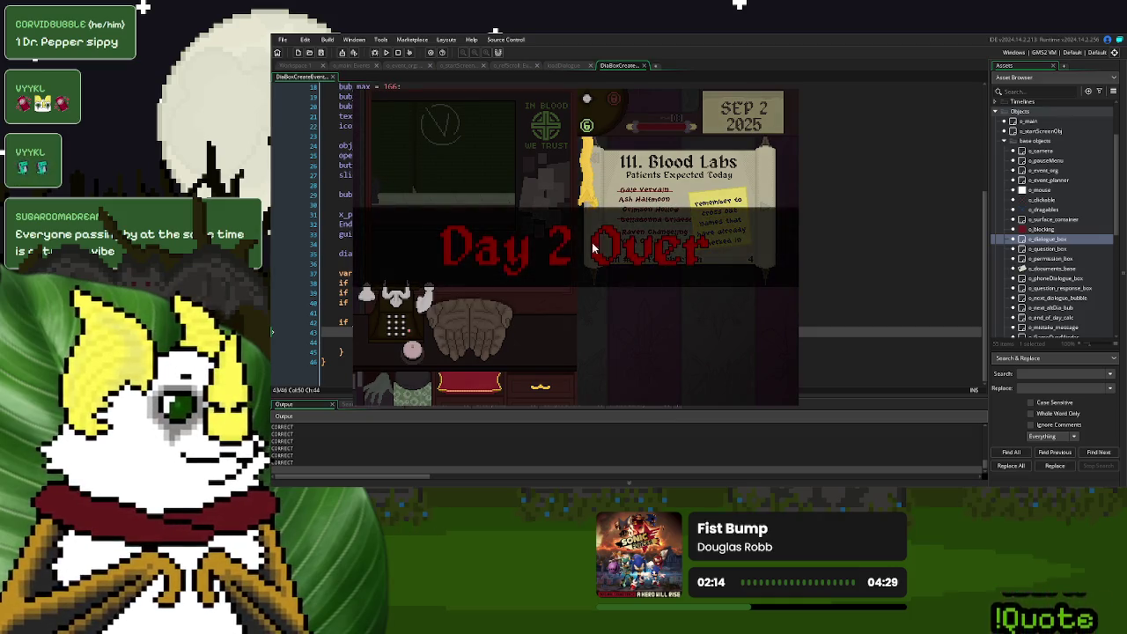
# - End day 2 (8 processed, $22 funds) and save to continue to September 3
pyautogui.click(606, 325)
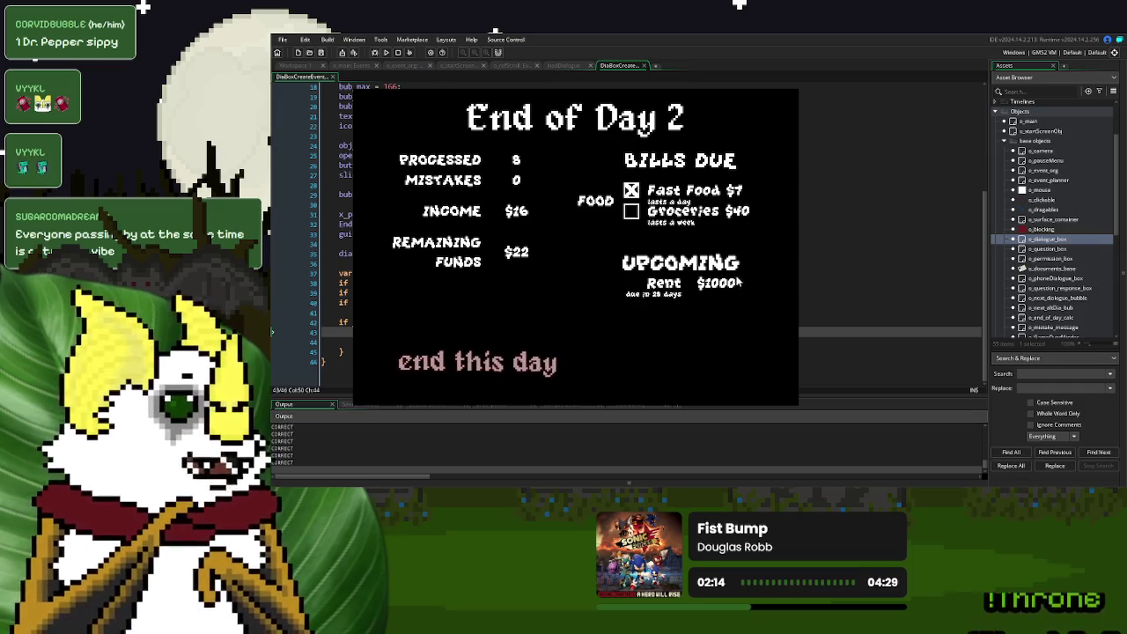
pyautogui.click(508, 362)
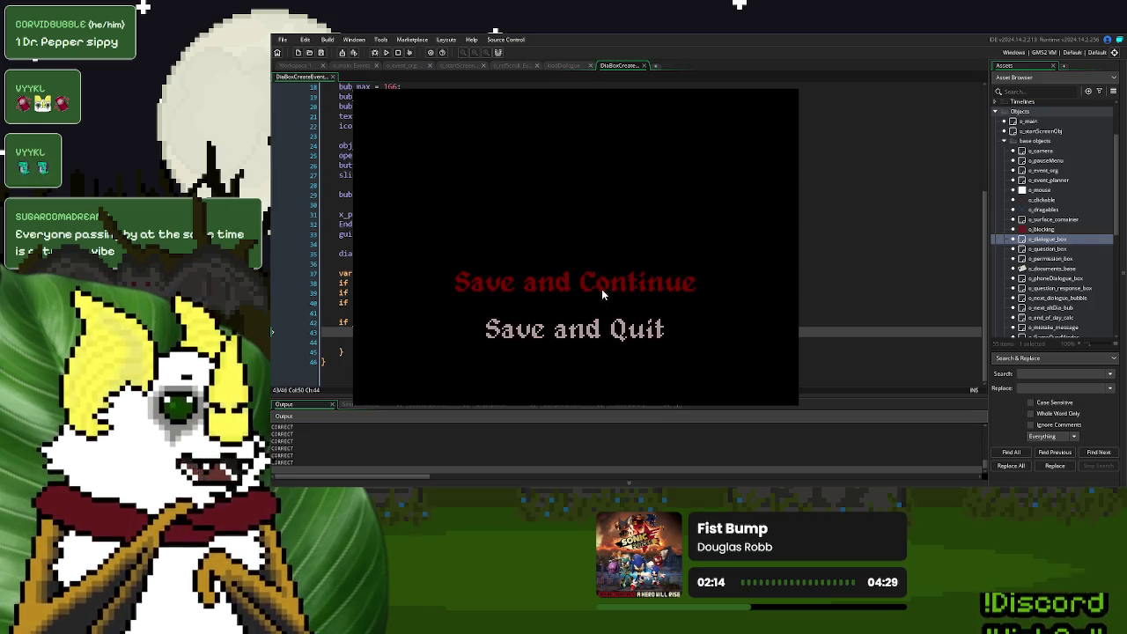
pyautogui.click(602, 292)
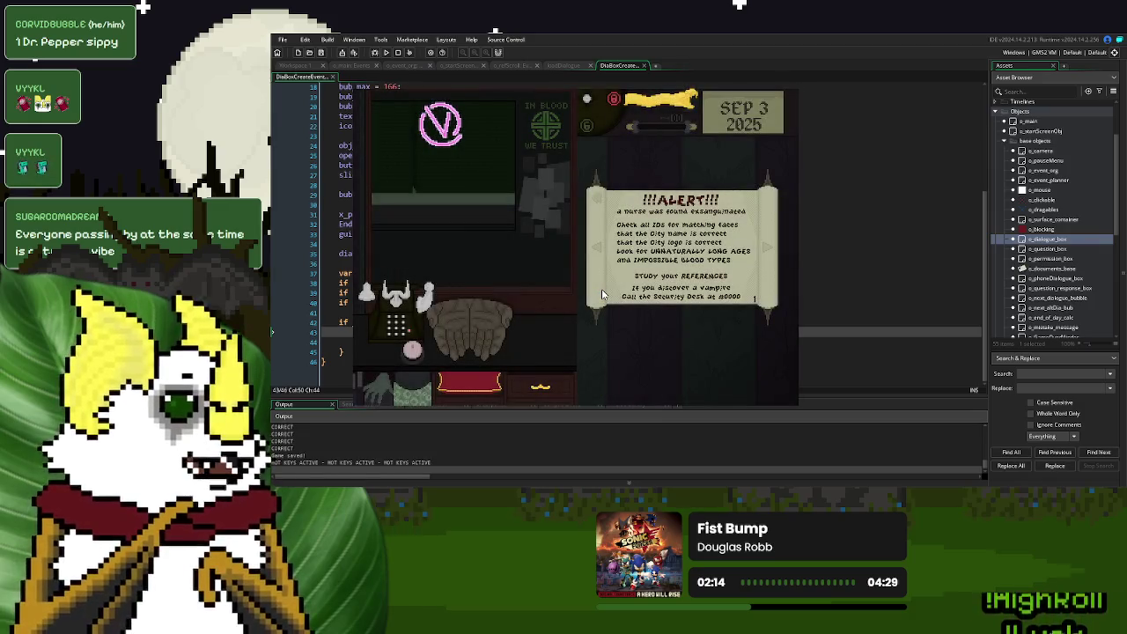
# - Dismiss the Sep 3 alert, lay out the patient's ID, and page the rulebook to Blood Labs
pyautogui.click(601, 290)
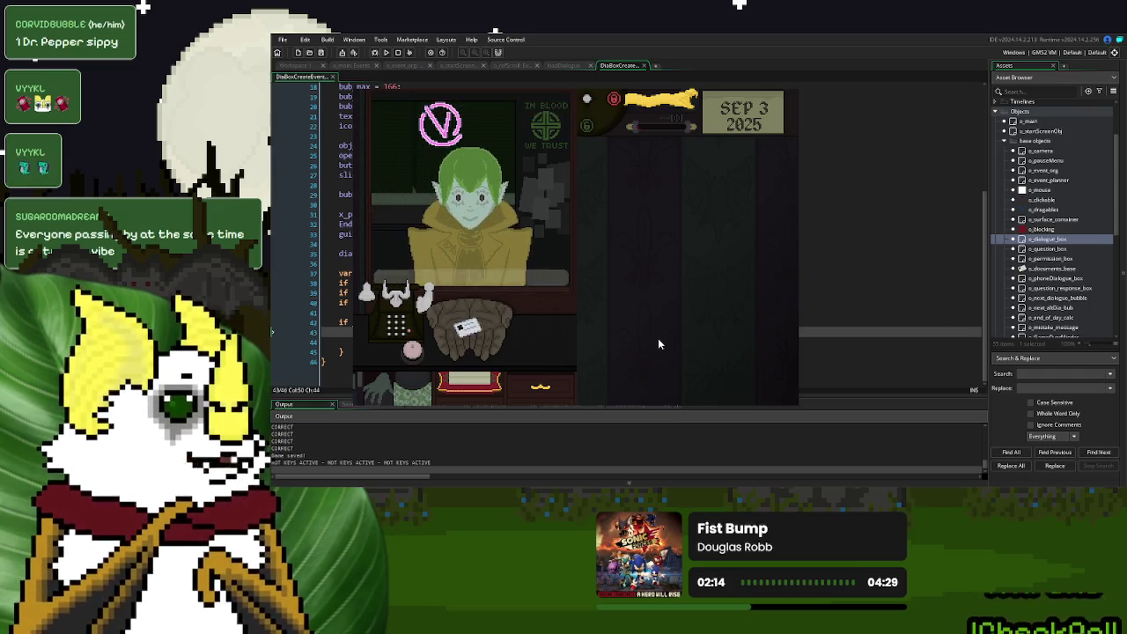
pyautogui.moveTo(468, 328); pyautogui.dragTo(682, 236)
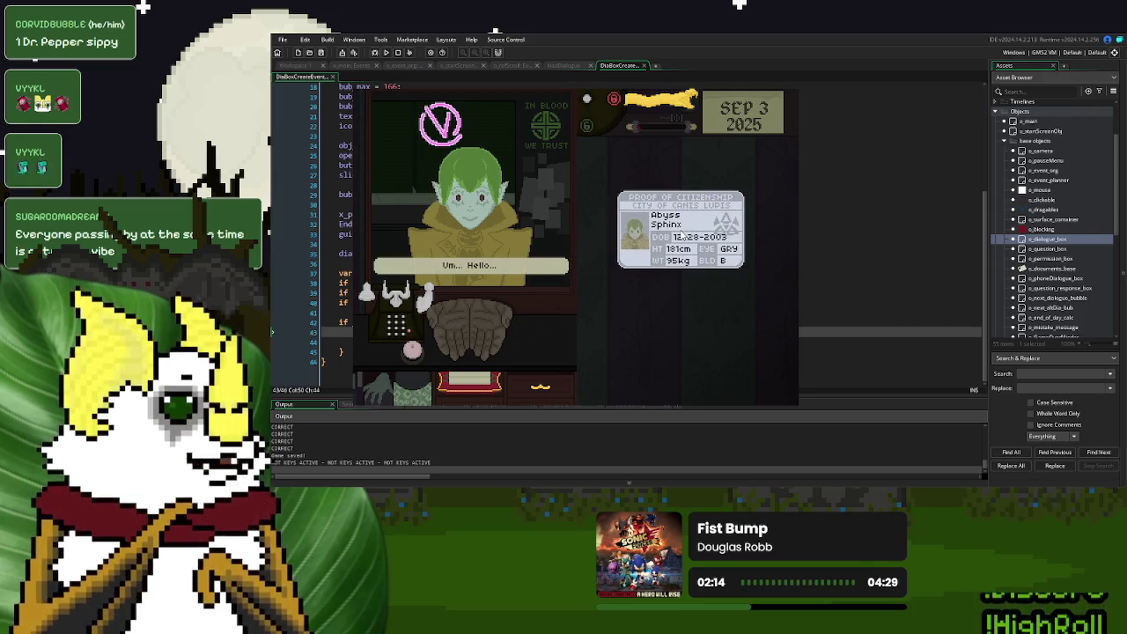
pyautogui.moveTo(475, 374)
pyautogui.mouseDown()
pyautogui.moveTo(510, 360)
pyautogui.moveTo(669, 207)
pyautogui.moveTo(695, 205)
pyautogui.mouseUp()
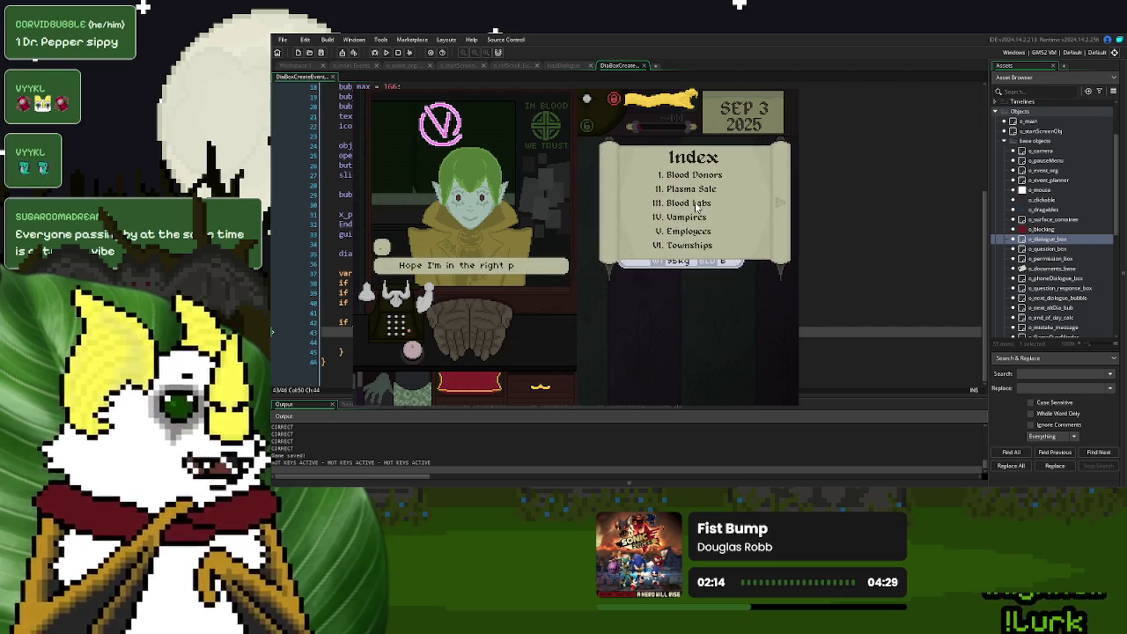
pyautogui.moveTo(693, 275); pyautogui.dragTo(692, 343)
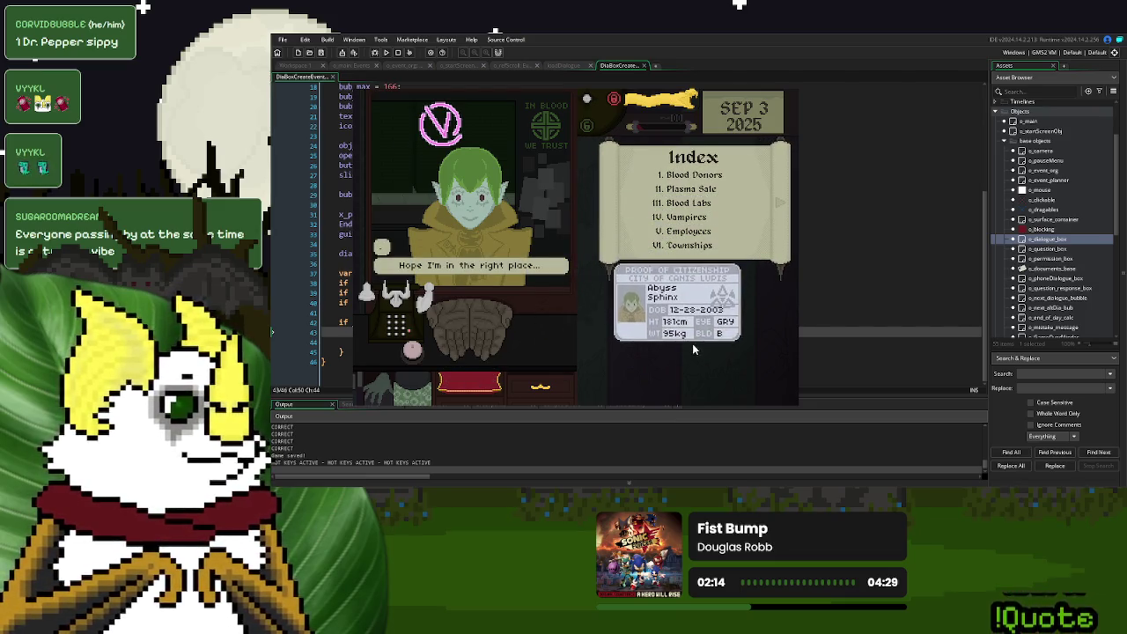
pyautogui.click(779, 205)
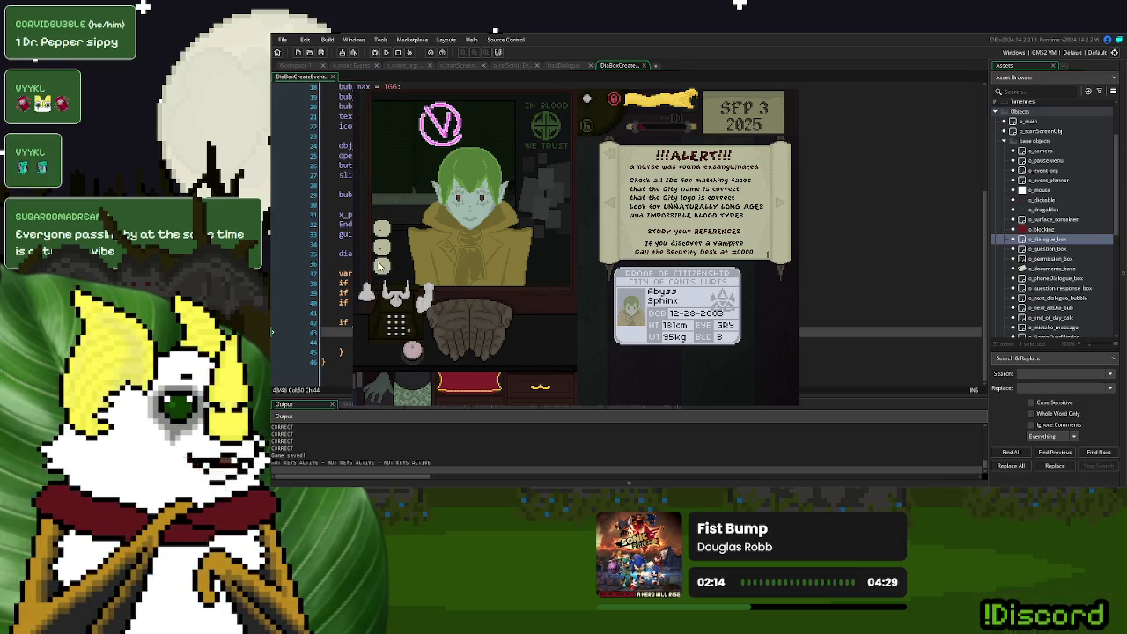
pyautogui.click(381, 264)
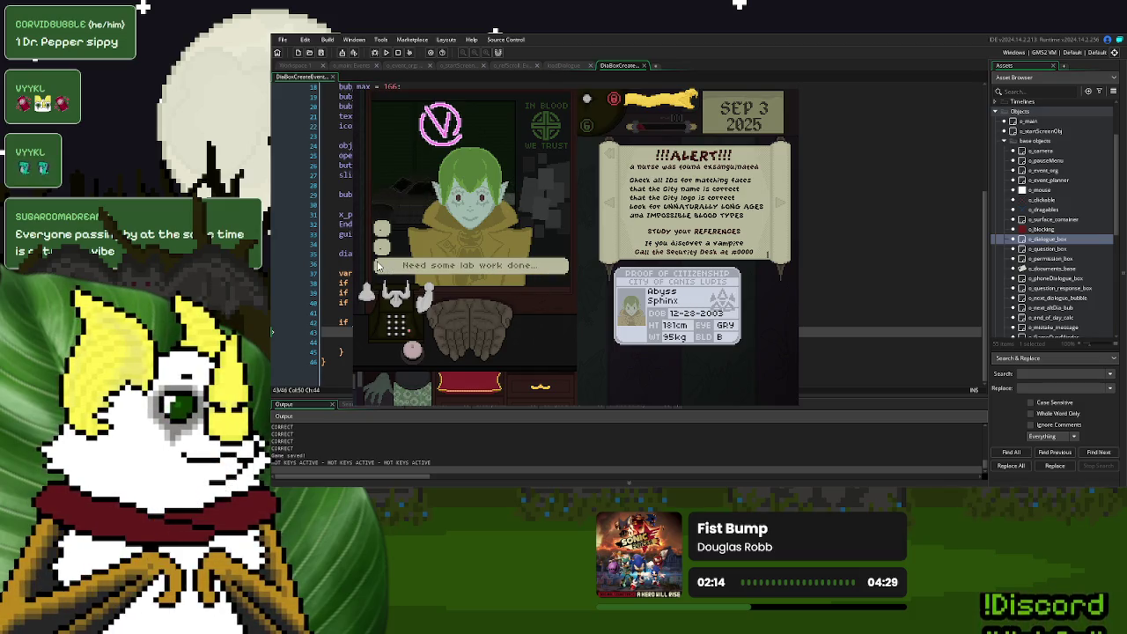
pyautogui.click(781, 202)
pyautogui.click(781, 203)
pyautogui.click(781, 203)
pyautogui.click(781, 202)
pyautogui.click(603, 207)
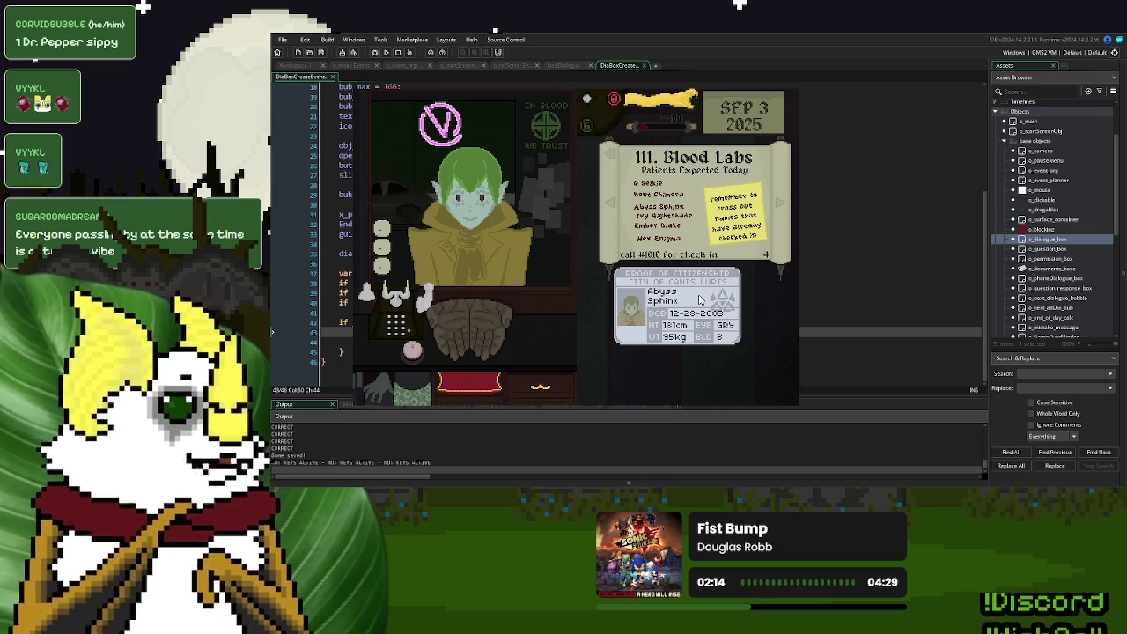
# - Return the patient's ID, check the patient list, and reopen the Blood Labs page for the plasma seller
pyautogui.moveTo(700, 300); pyautogui.dragTo(480, 323)
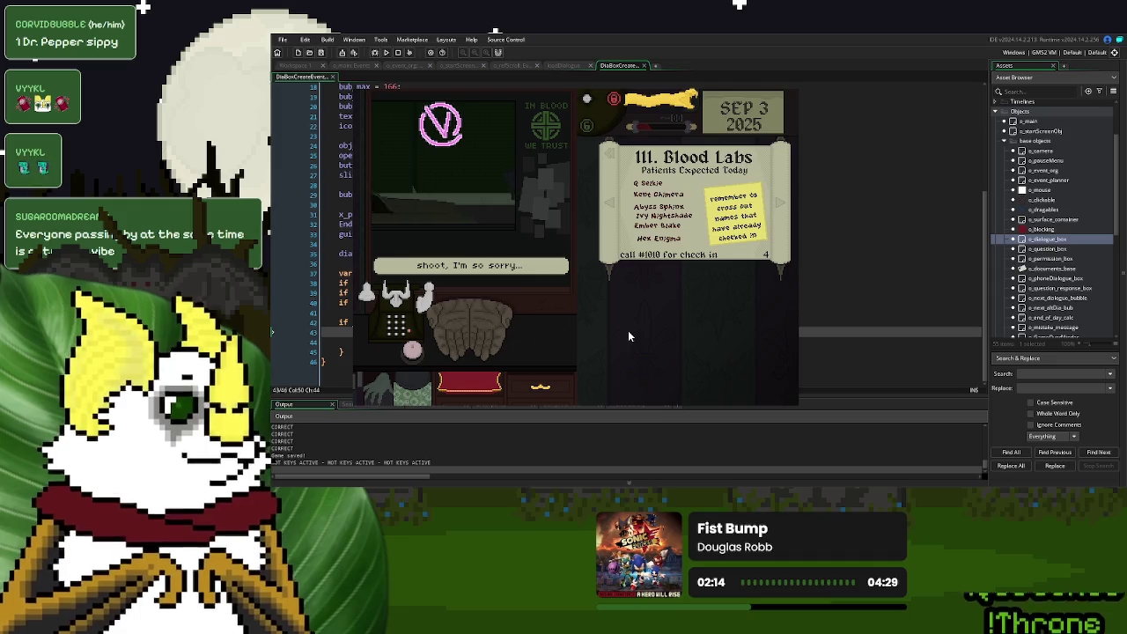
pyautogui.click(697, 205)
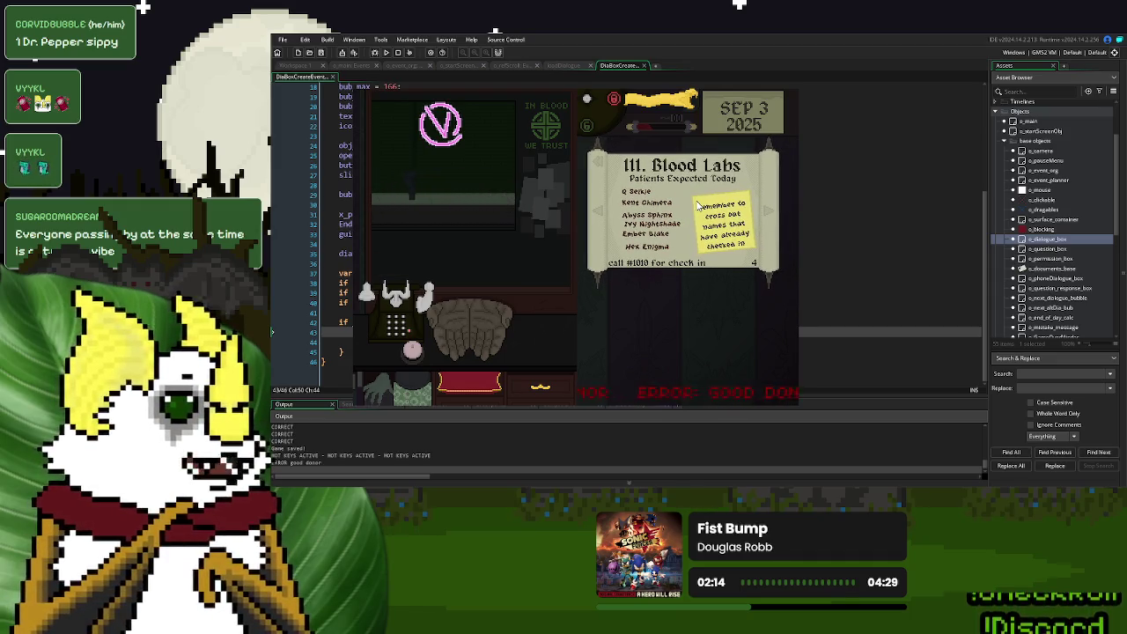
pyautogui.click(608, 288)
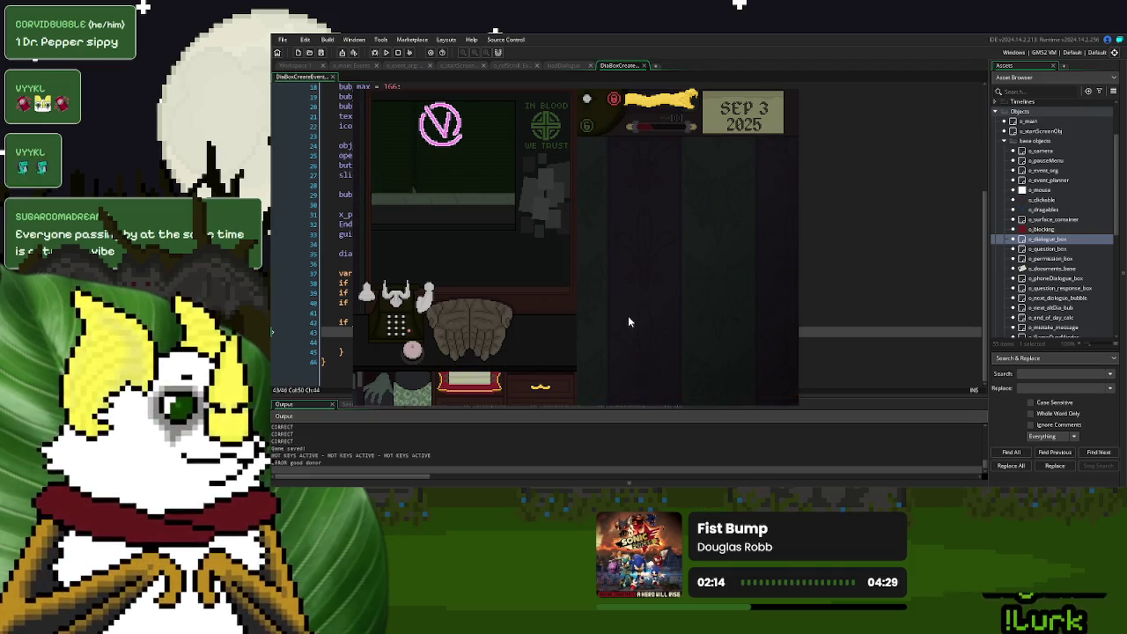
pyautogui.click(469, 381)
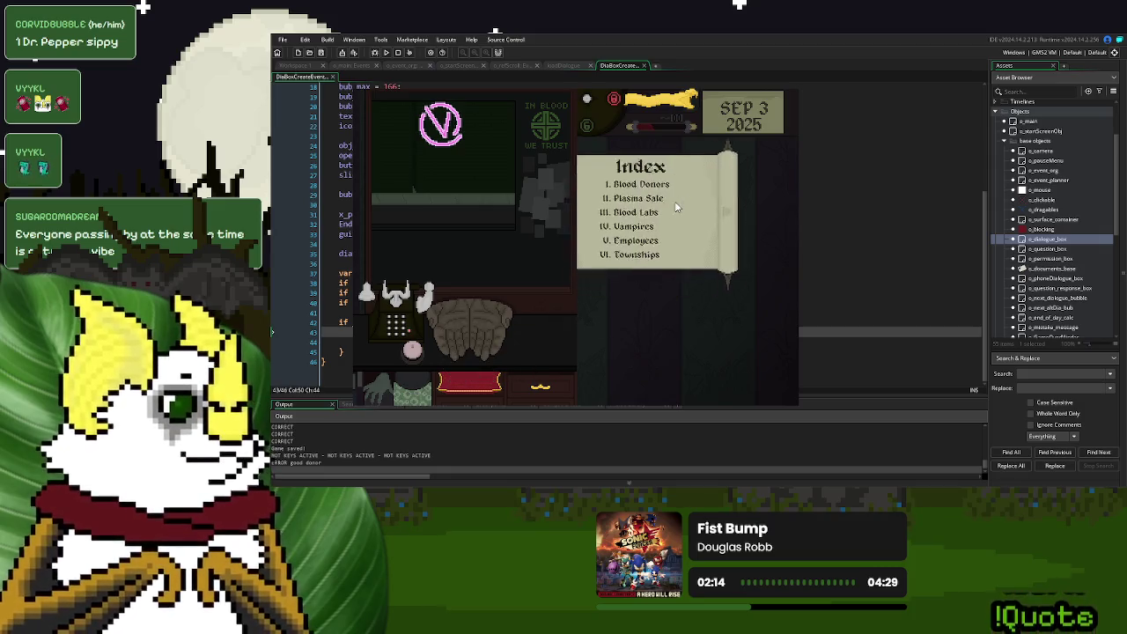
pyautogui.click(671, 203)
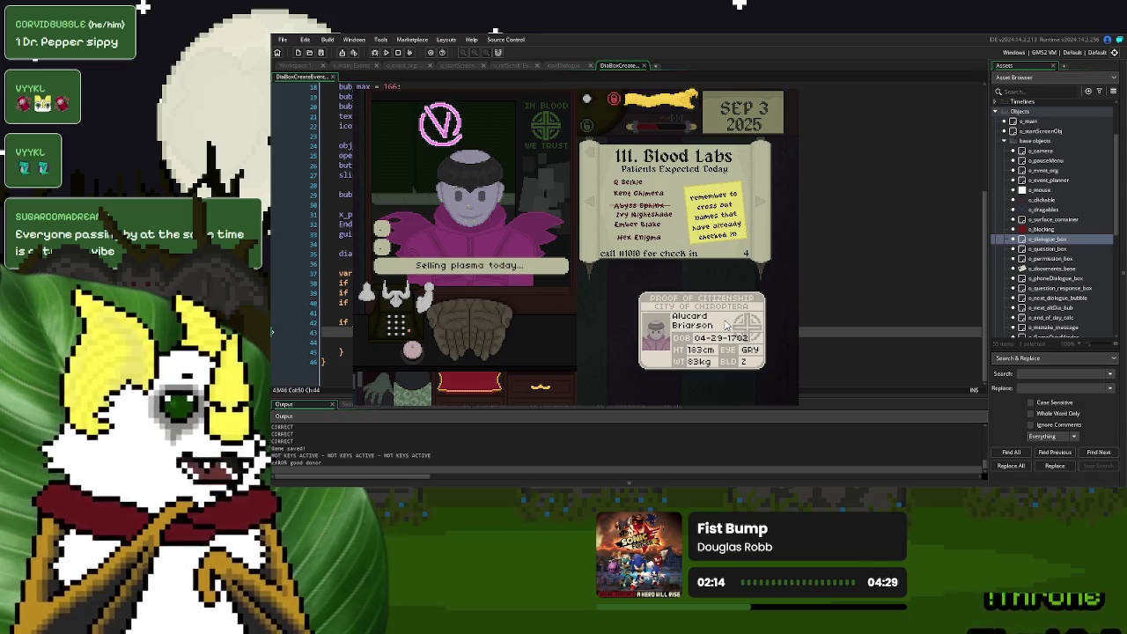
# - Report the plasma seller to security by dialling #000 and clear their ID off the desk
pyautogui.click(397, 324)
pyautogui.click(645, 317)
pyautogui.tripleClick(617, 315)
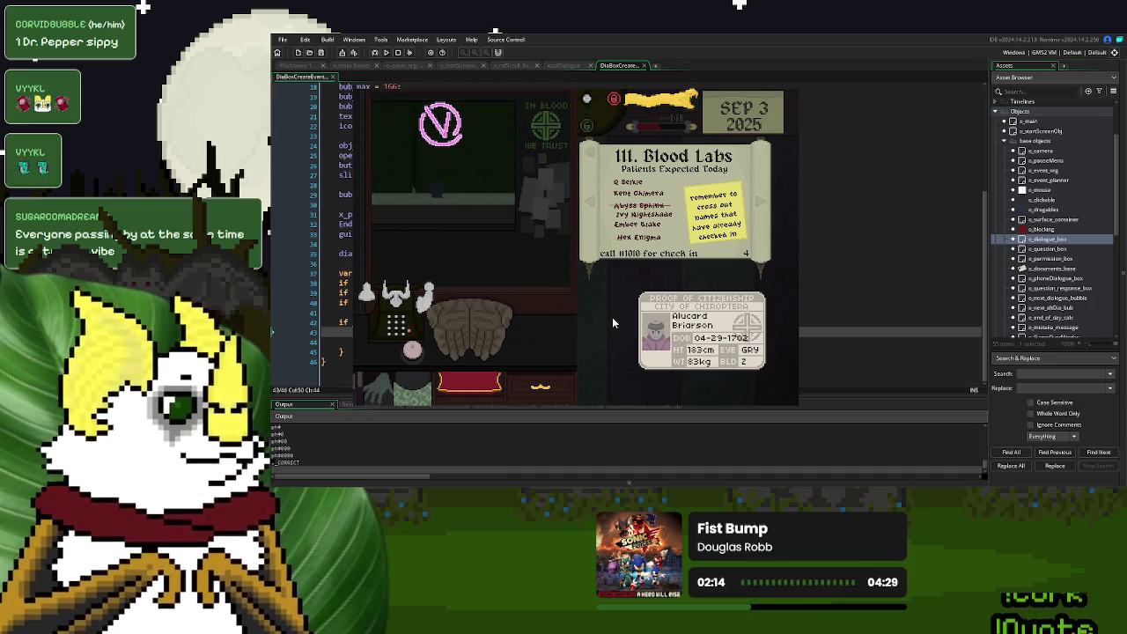
pyautogui.click(704, 338)
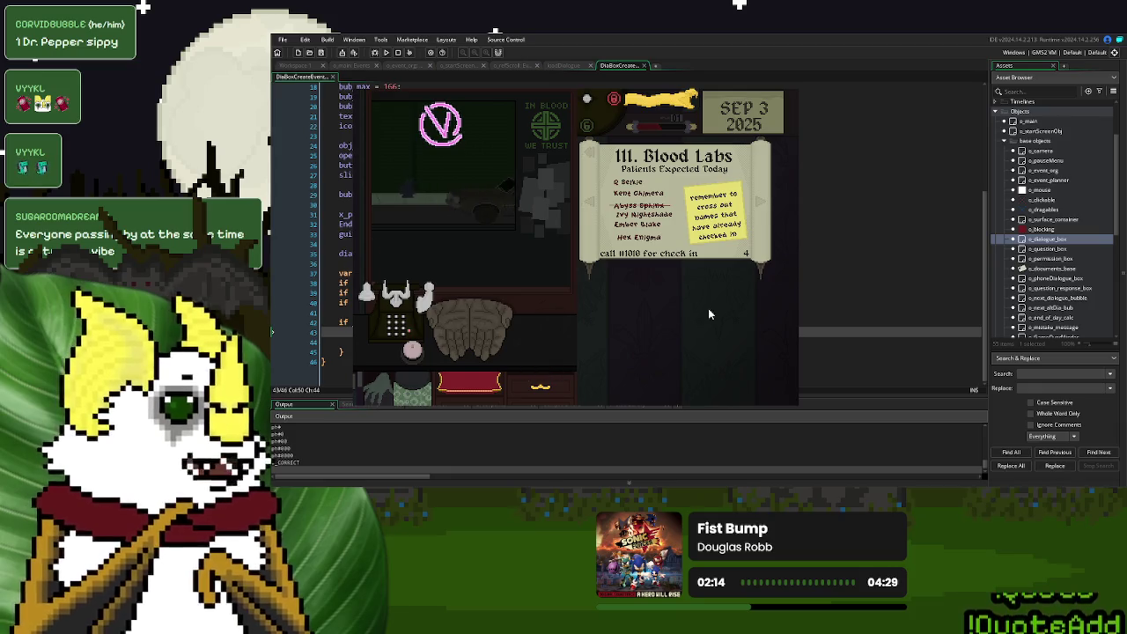
# - Check in the blood-lab patient, crossing their name off the list, then return the ID and pen
pyautogui.click(467, 322)
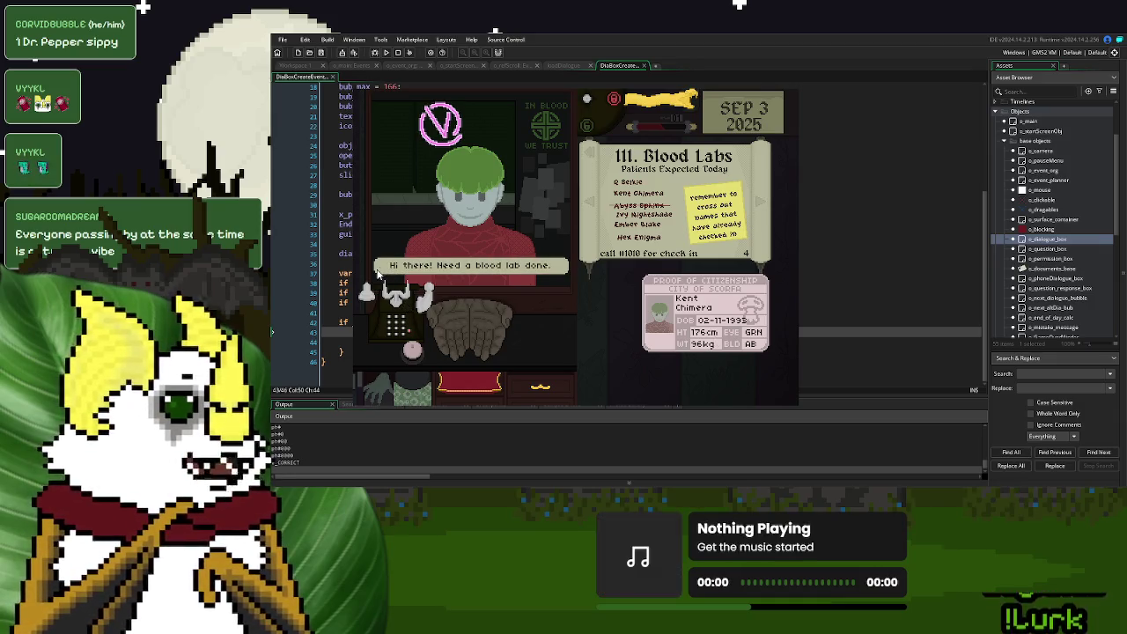
pyautogui.click(655, 200)
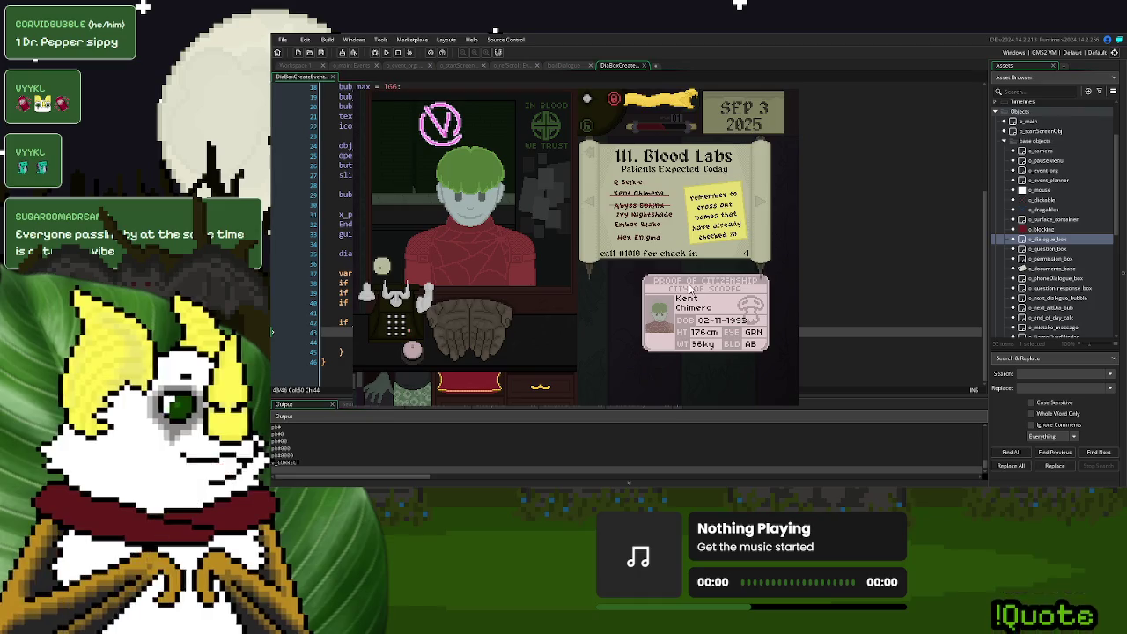
pyautogui.click(698, 299)
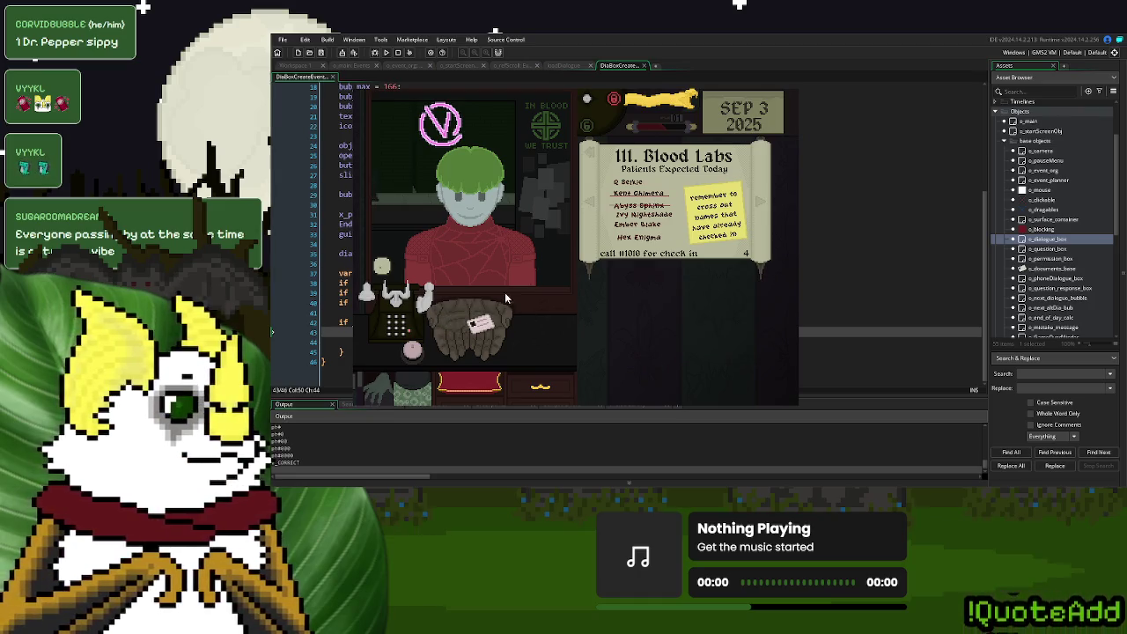
pyautogui.click(654, 107)
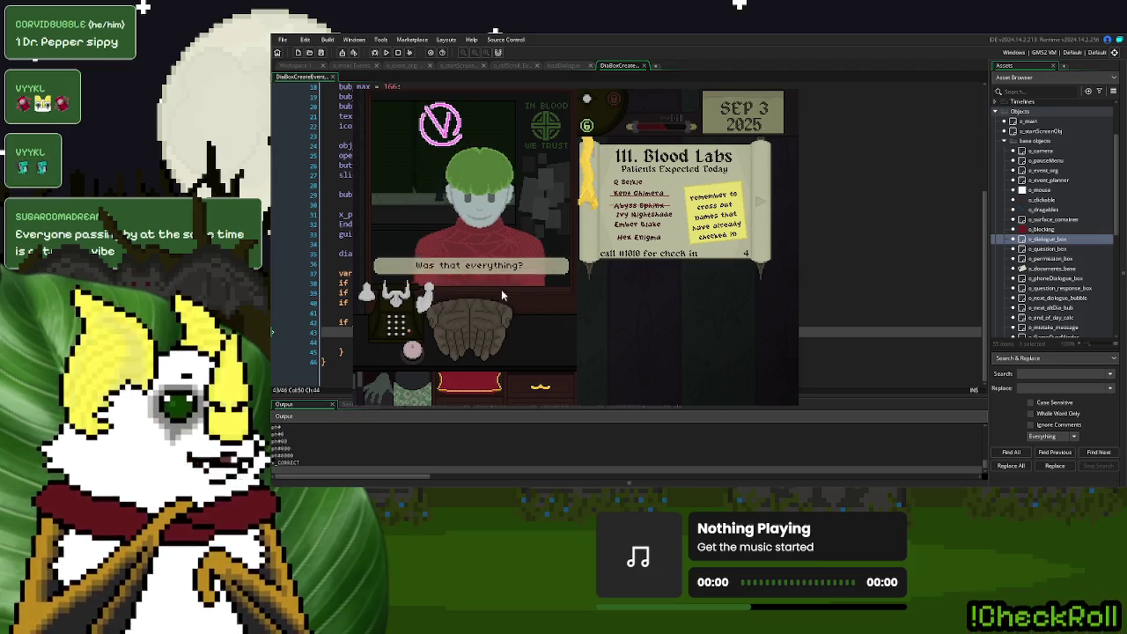
pyautogui.click(588, 194)
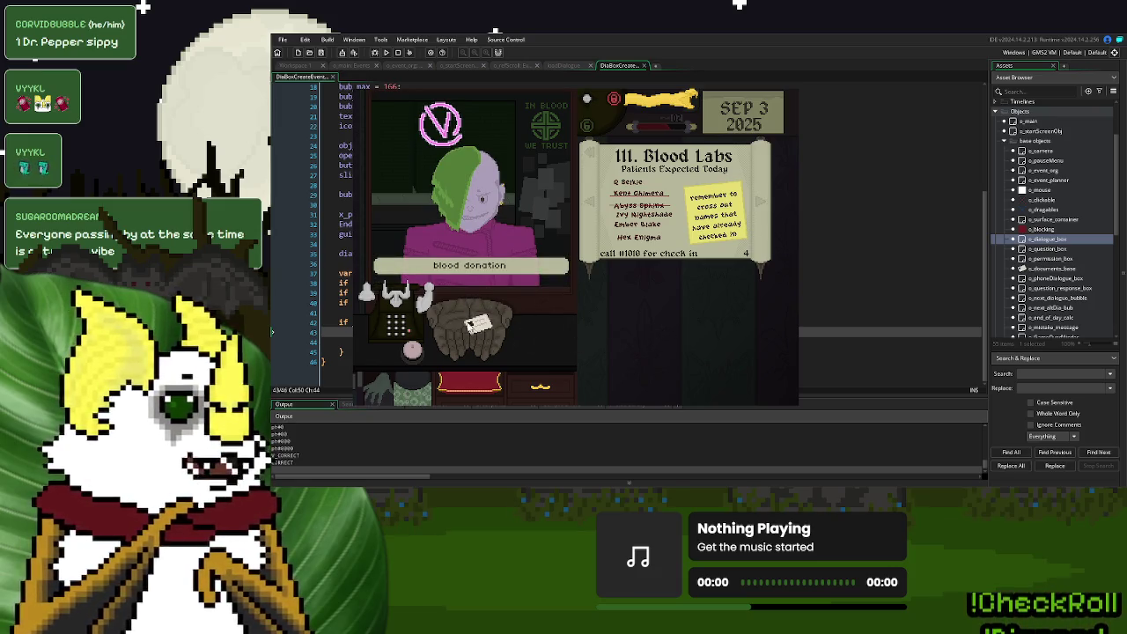
# - Inspect each blood-donation visitor's ID and phone security to report them
pyautogui.moveTo(480, 326)
pyautogui.mouseDown()
pyautogui.moveTo(486, 341)
pyautogui.moveTo(625, 311)
pyautogui.moveTo(671, 319)
pyautogui.mouseUp()
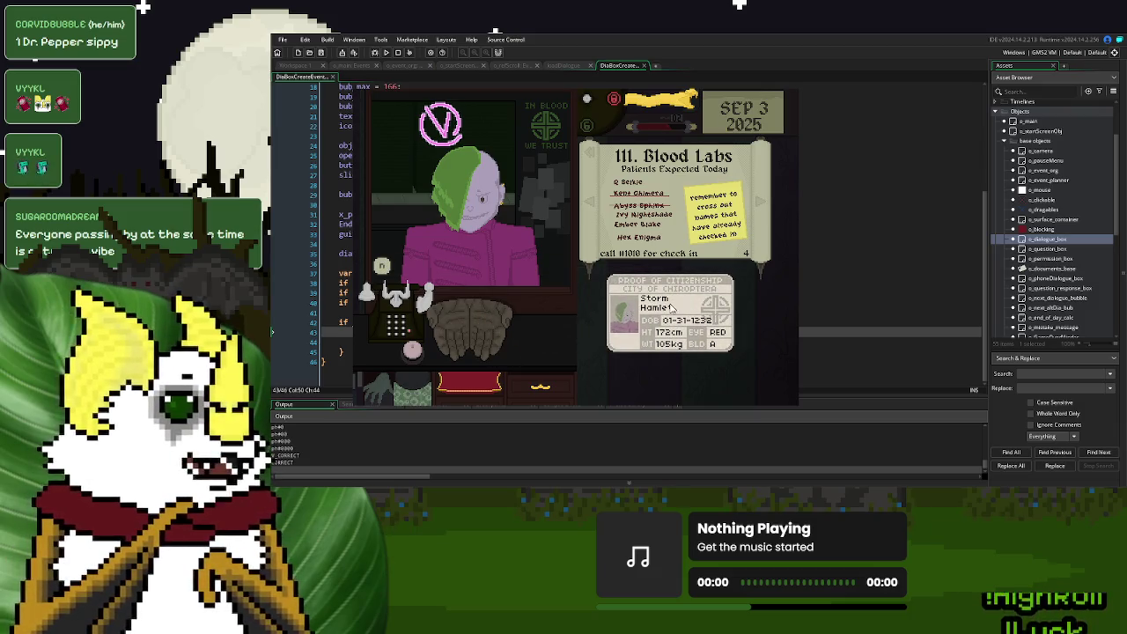
pyautogui.click(398, 324)
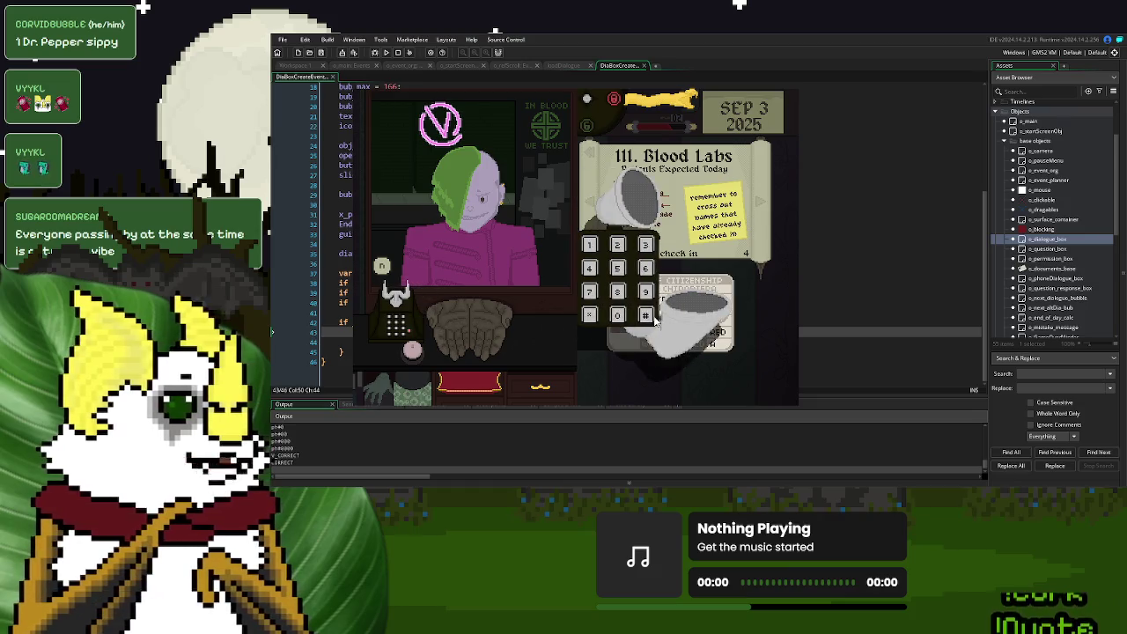
pyautogui.click(649, 317)
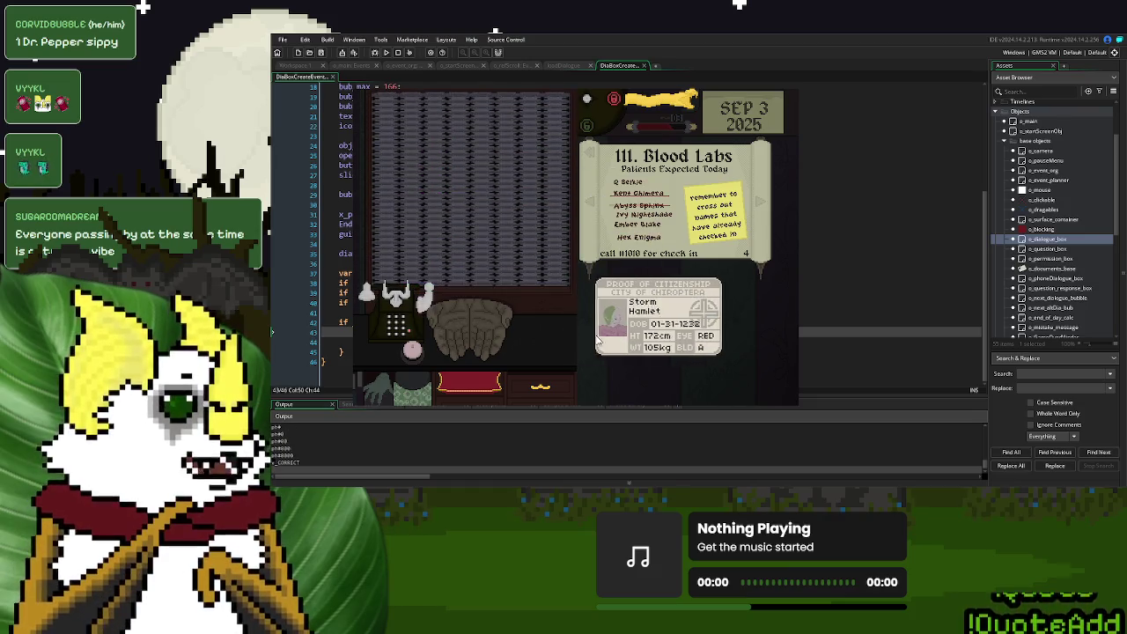
pyautogui.moveTo(656, 322); pyautogui.dragTo(558, 366)
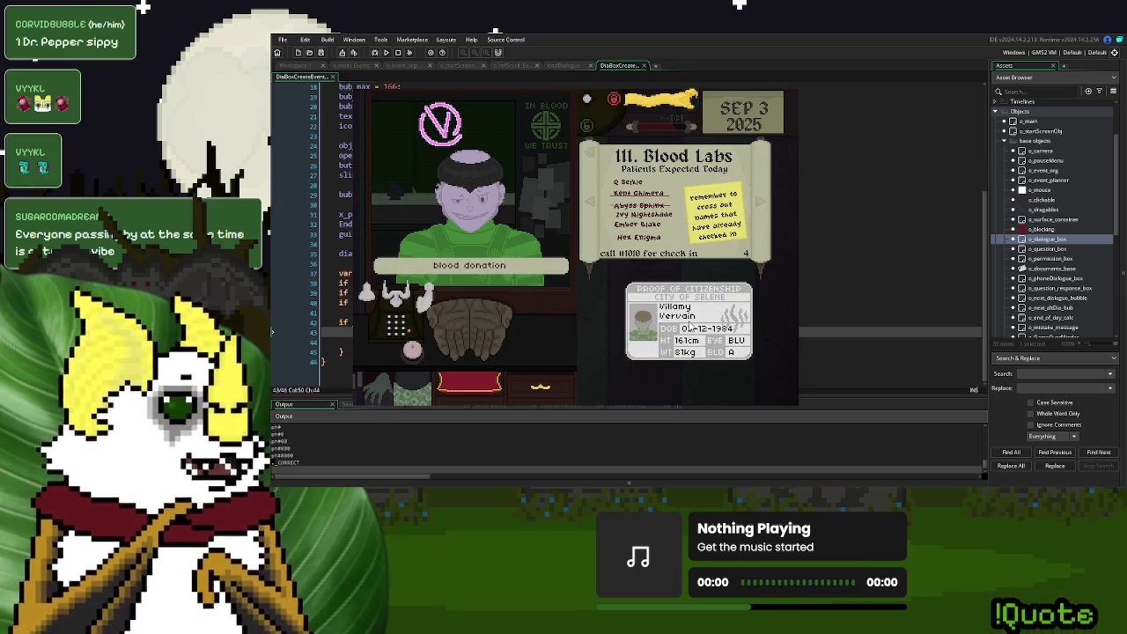
pyautogui.moveTo(412, 308)
pyautogui.mouseDown()
pyautogui.moveTo(683, 308)
pyautogui.moveTo(628, 321)
pyautogui.mouseUp()
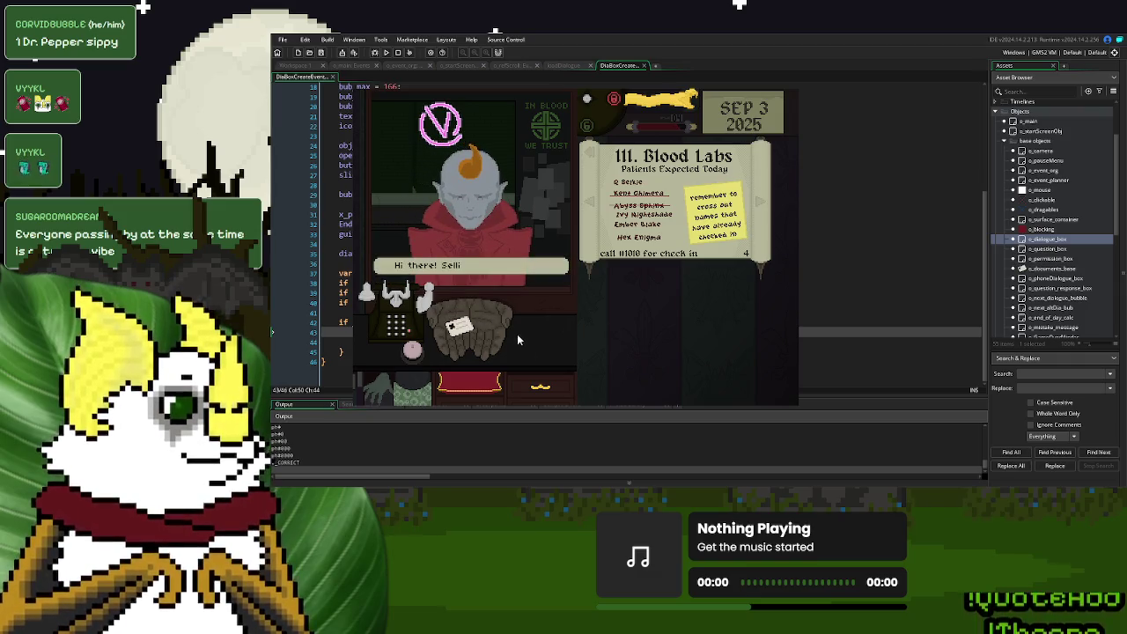
# - Inspect and return the new visitor's ID, answer the prompt, and put the marker away
pyautogui.moveTo(482, 334)
pyautogui.mouseDown()
pyautogui.moveTo(735, 321)
pyautogui.moveTo(665, 308)
pyautogui.mouseUp()
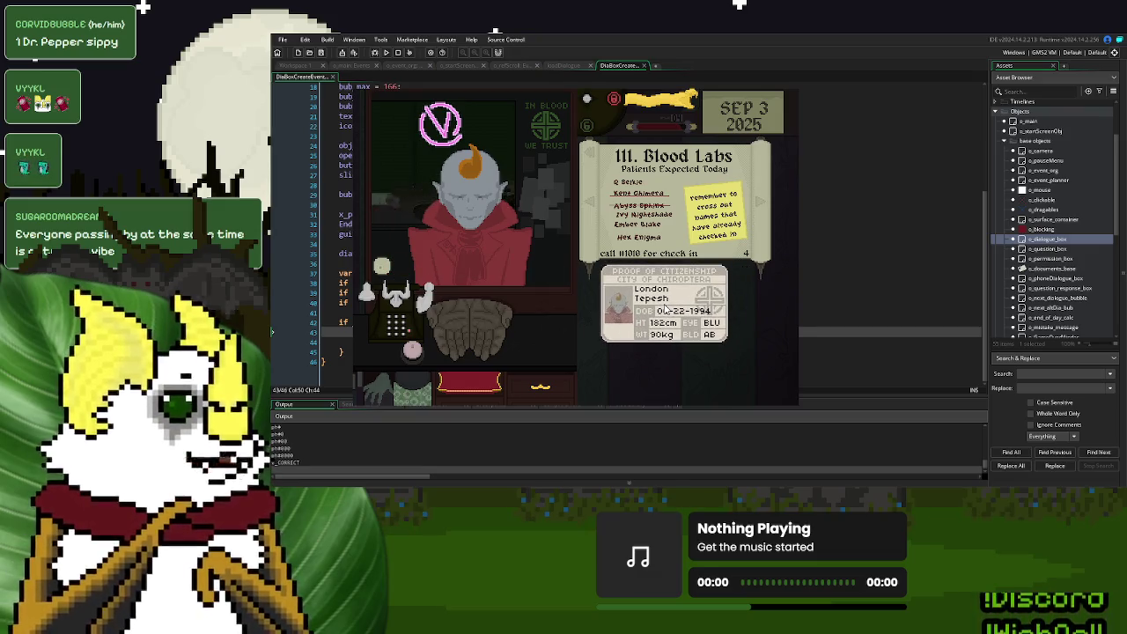
pyautogui.moveTo(664, 308); pyautogui.dragTo(556, 324)
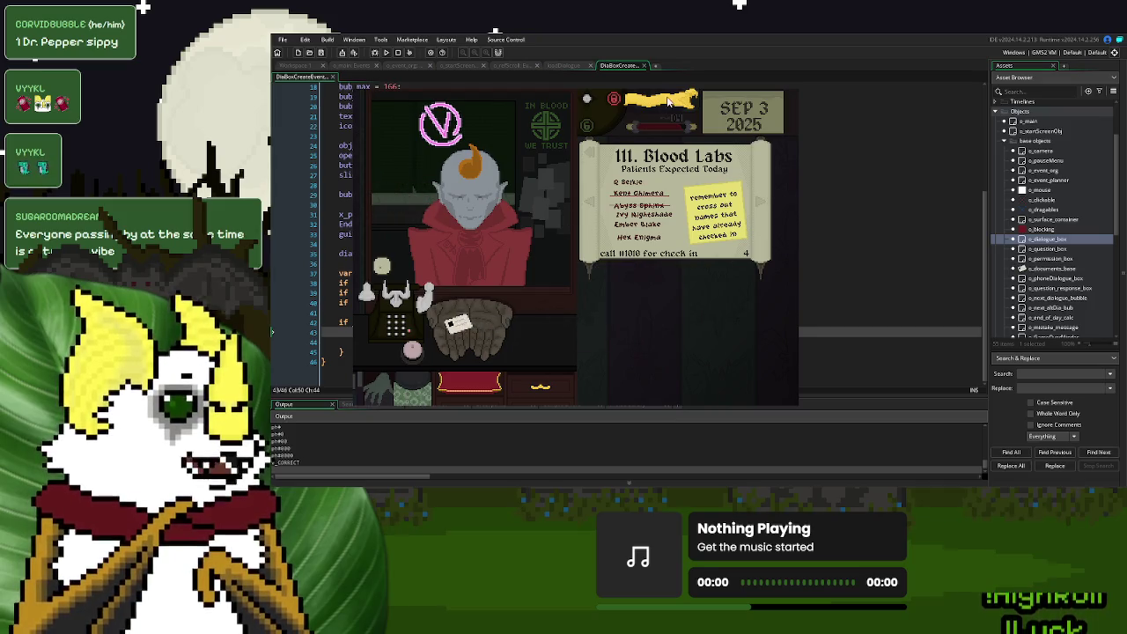
pyautogui.click(486, 289)
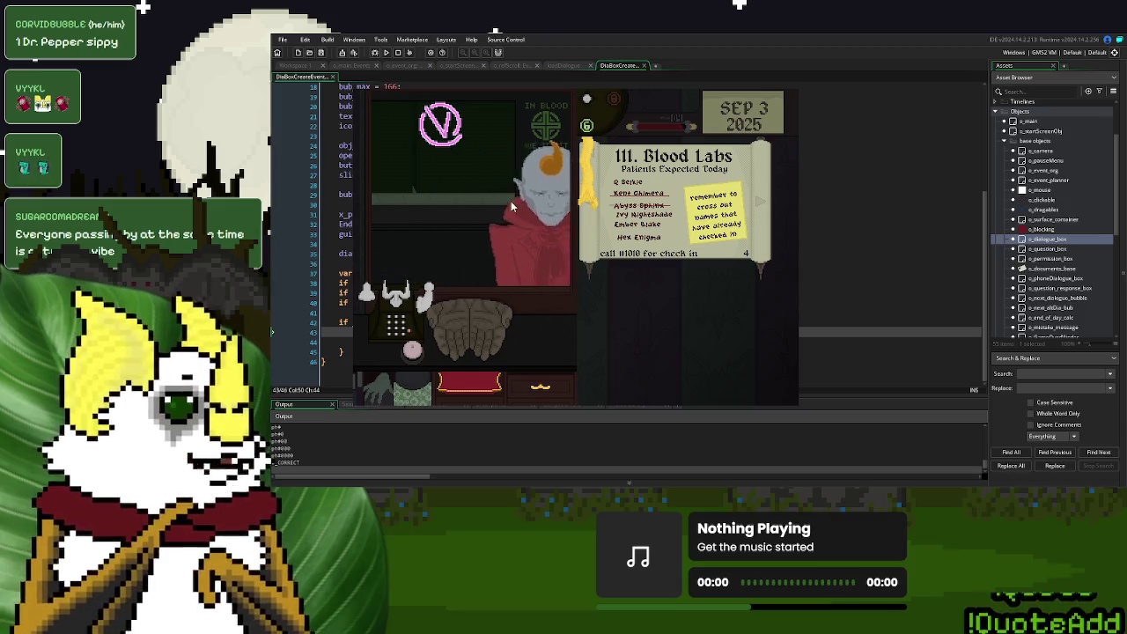
pyautogui.click(592, 197)
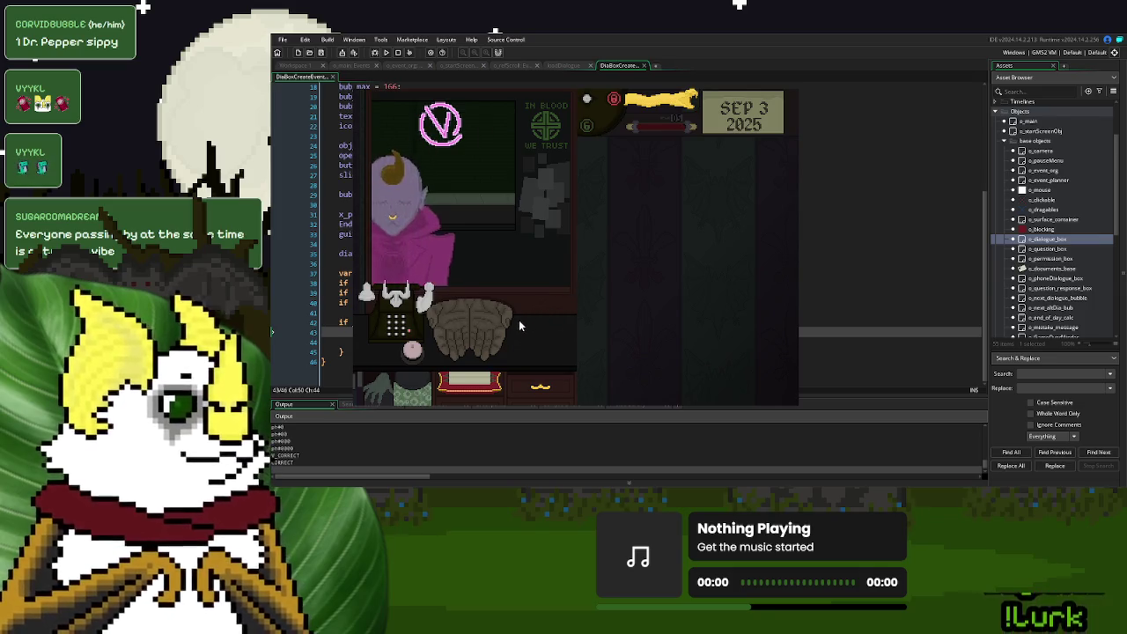
# - Lay out the next patient's card, call the next patient, and stop the playtest
pyautogui.moveTo(473, 337)
pyautogui.mouseDown()
pyautogui.moveTo(675, 289)
pyautogui.moveTo(712, 236)
pyautogui.moveTo(695, 237)
pyautogui.moveTo(515, 325)
pyautogui.moveTo(462, 327)
pyautogui.moveTo(574, 326)
pyautogui.moveTo(744, 276)
pyautogui.moveTo(452, 321)
pyautogui.mouseUp()
pyautogui.click(412, 352)
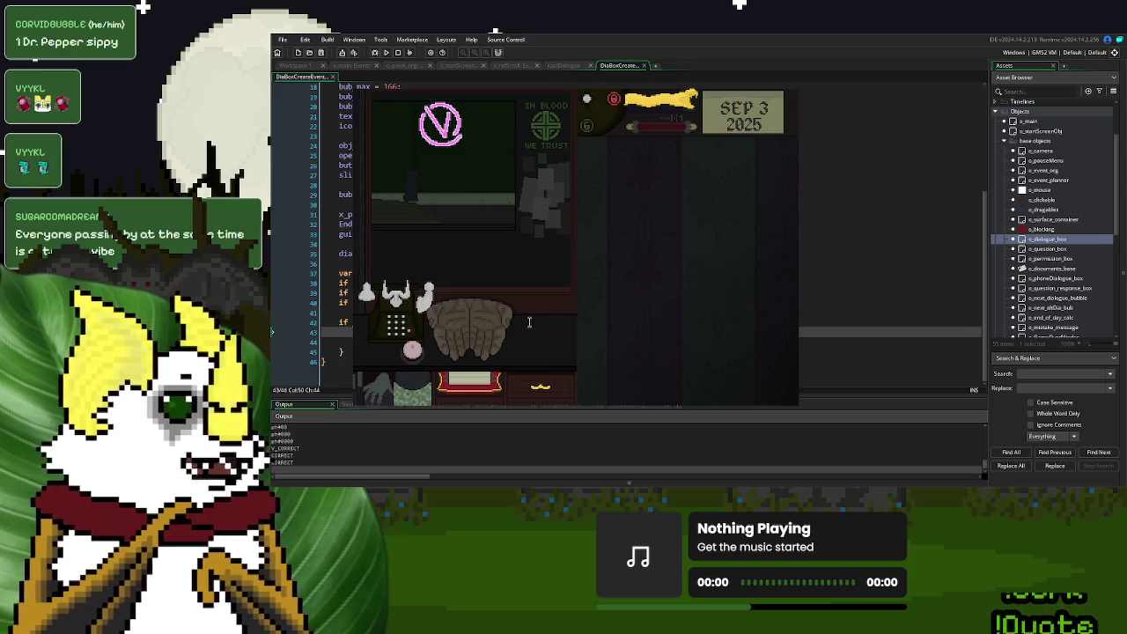
pyautogui.click(455, 379)
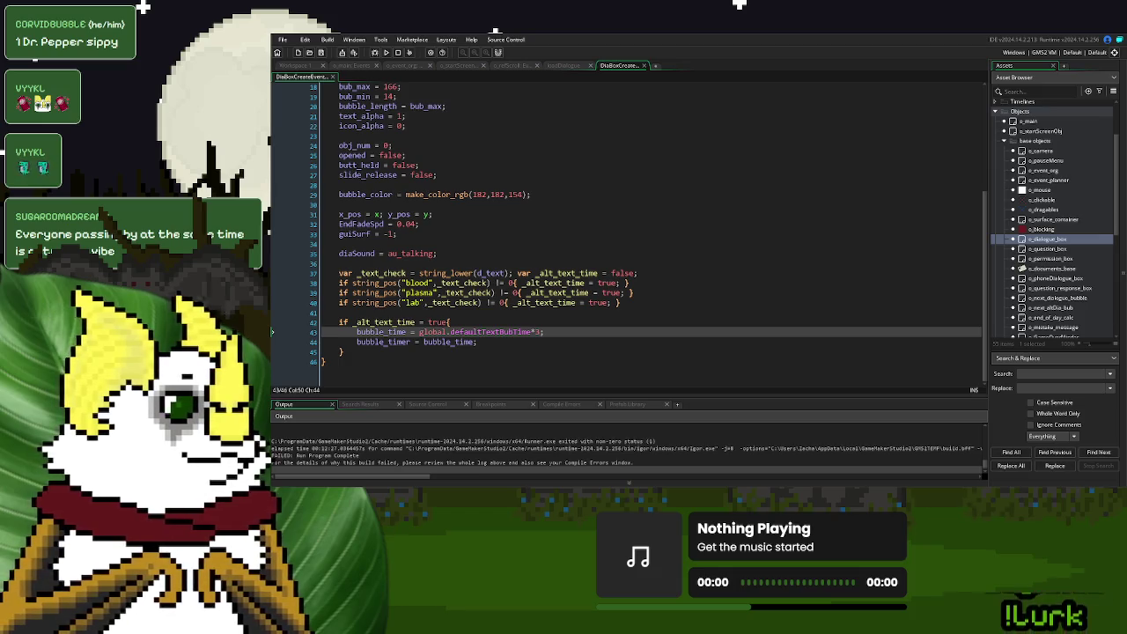
# - Open o_BldBnk_FarBackNPCs' Step code in a full-size editor
pyautogui.click(1004, 141)
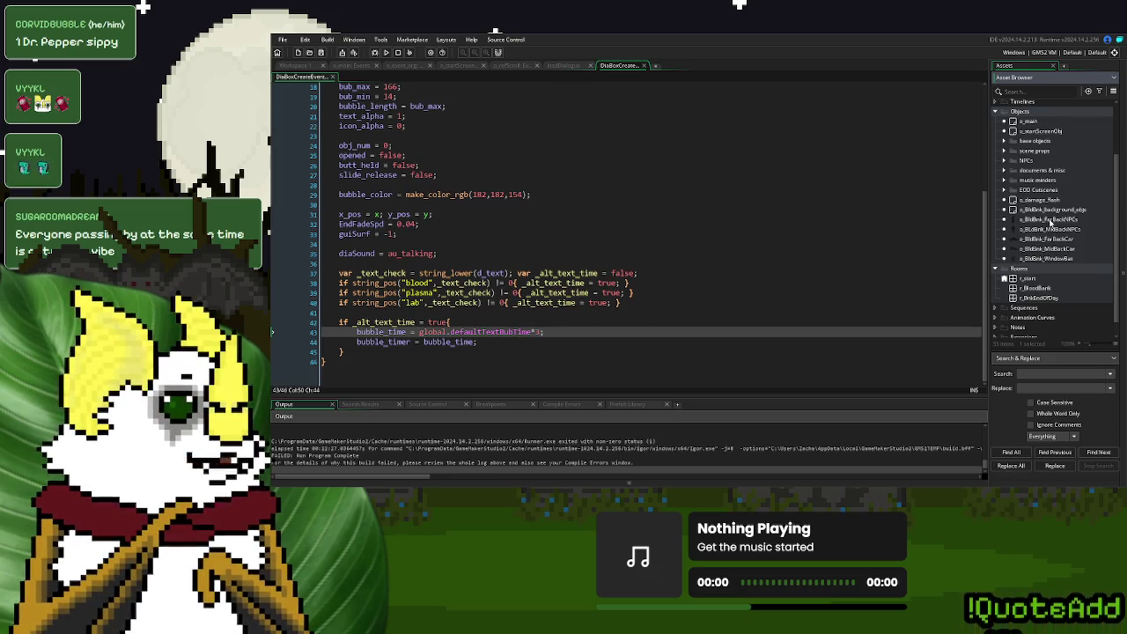
pyautogui.doubleClick(1047, 219)
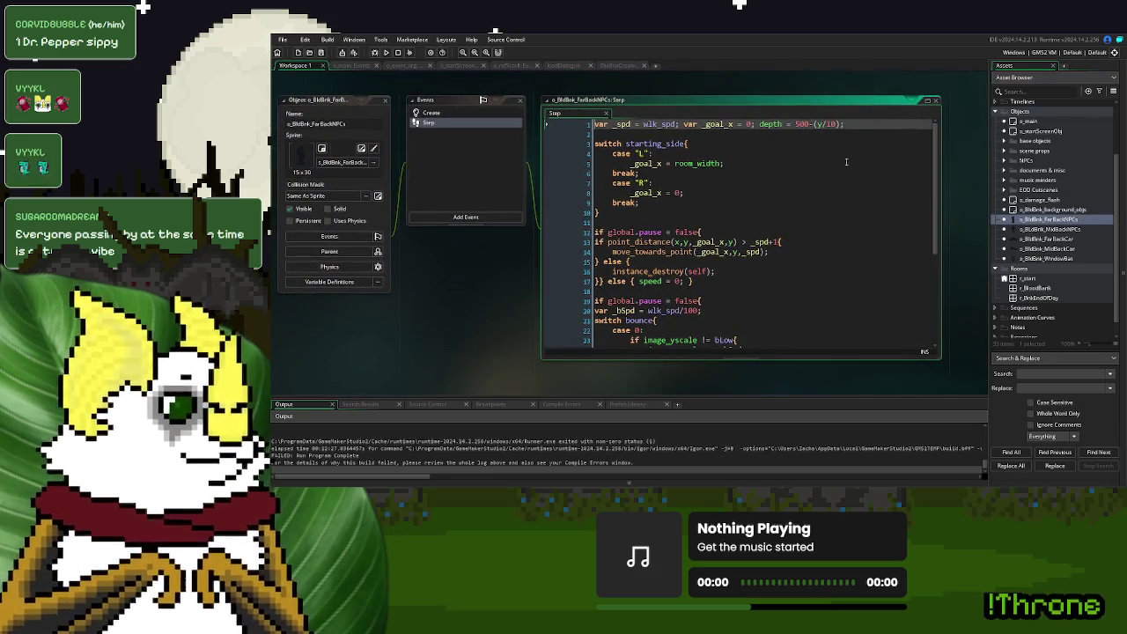
pyautogui.click(927, 100)
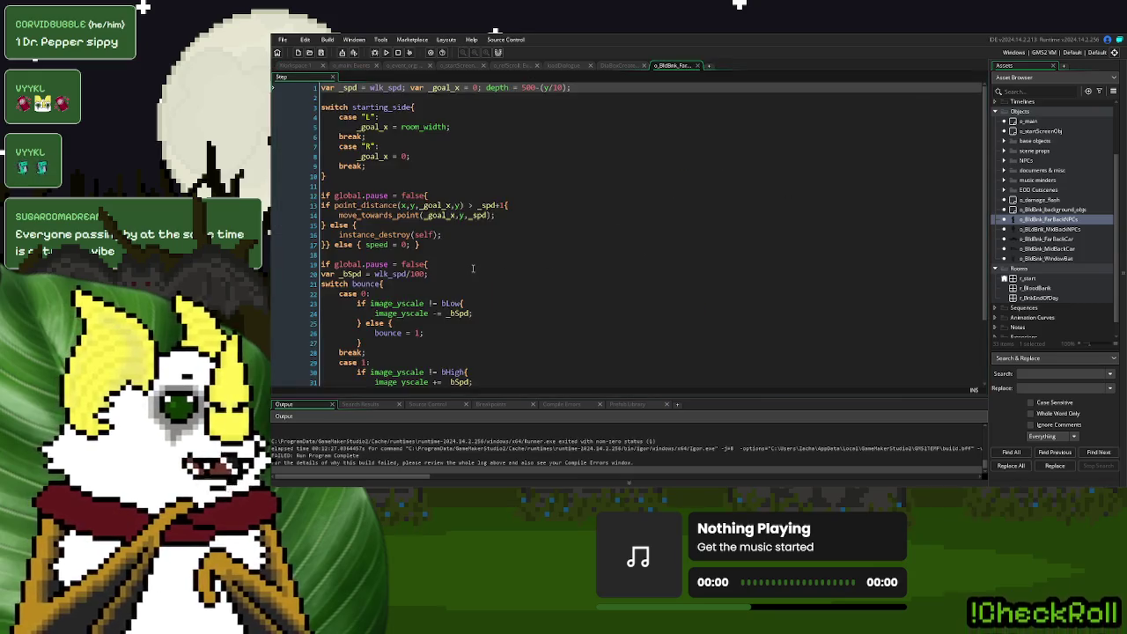
# - Move the 'if global.pause = false{' line below 'var _bSpd' and check the _bSpd uses
pyautogui.scroll(-2, 473, 268)
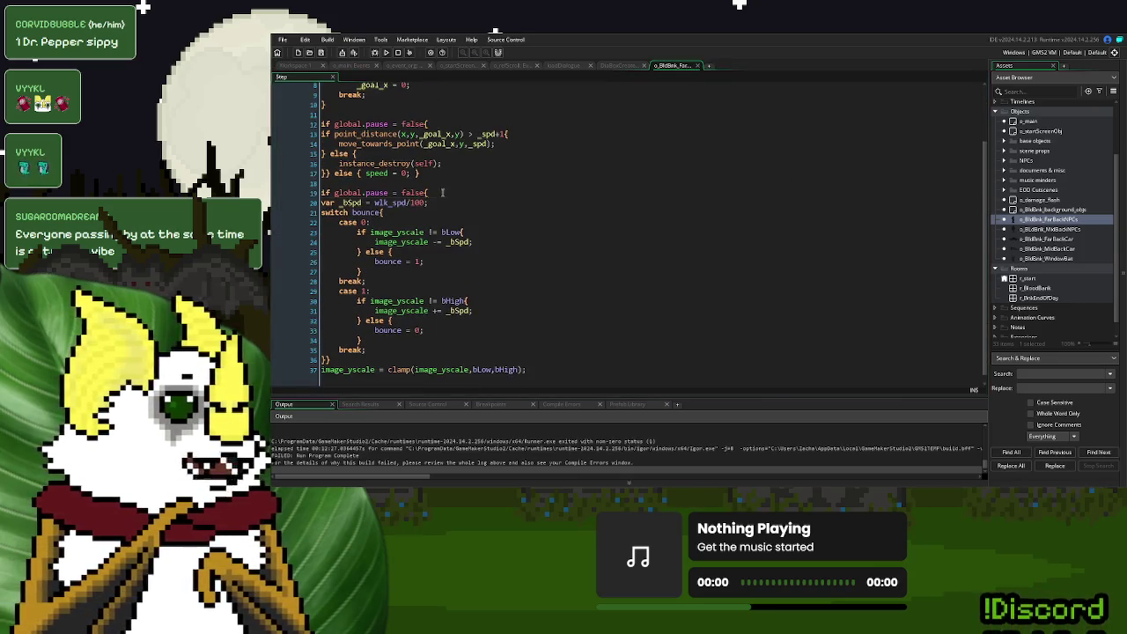
pyautogui.click(444, 192)
pyautogui.hotkey('shift', 'Home')
pyautogui.press('BackSpace')
pyautogui.click(444, 202)
pyautogui.press('Return')
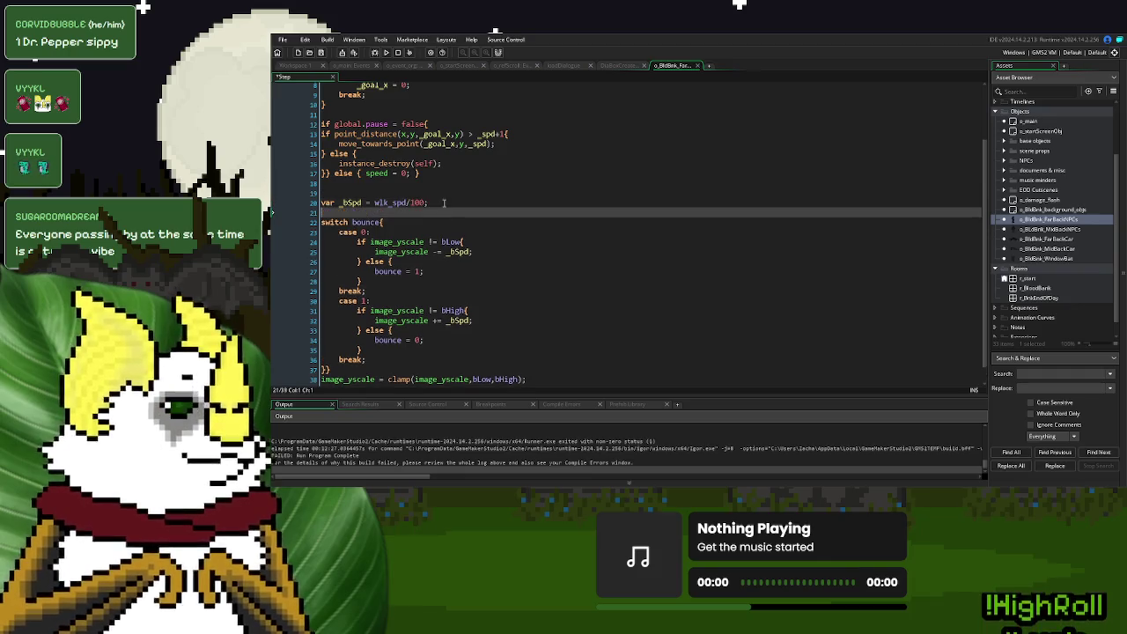
pyautogui.hotkey('ctrl', 'v')
pyautogui.scroll(-1, 434, 198)
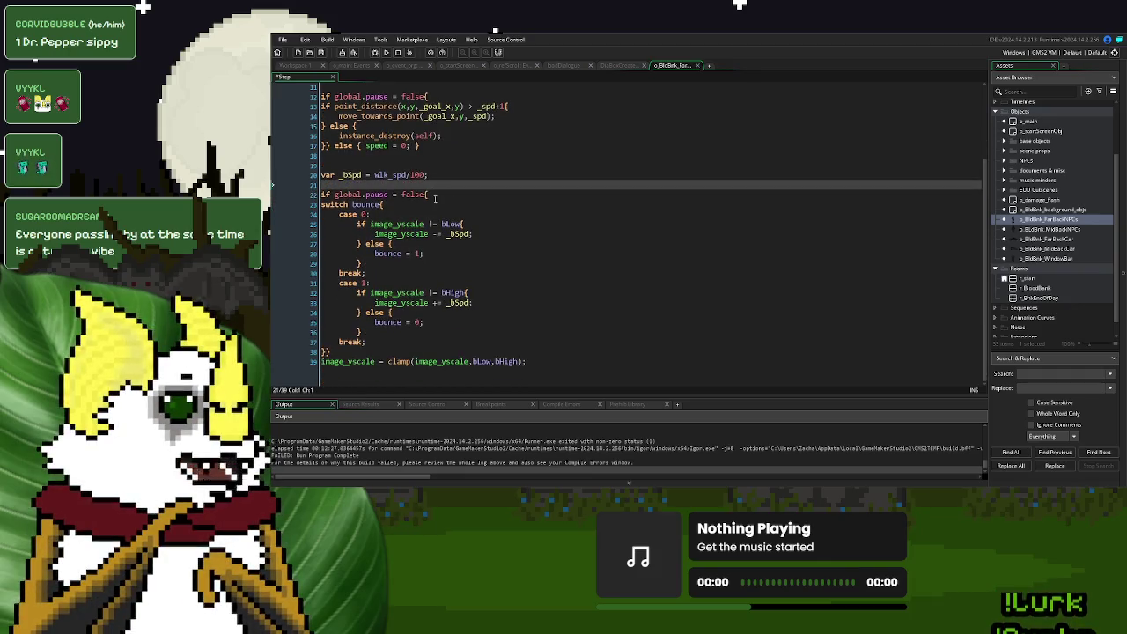
pyautogui.doubleClick(352, 175)
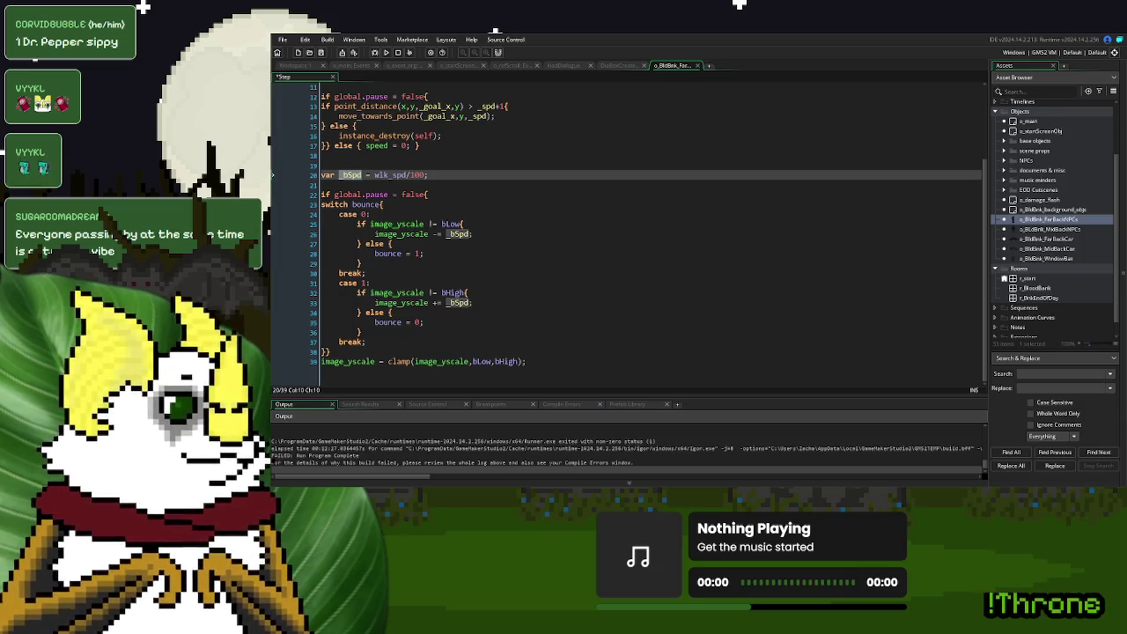
pyautogui.doubleClick(1048, 229)
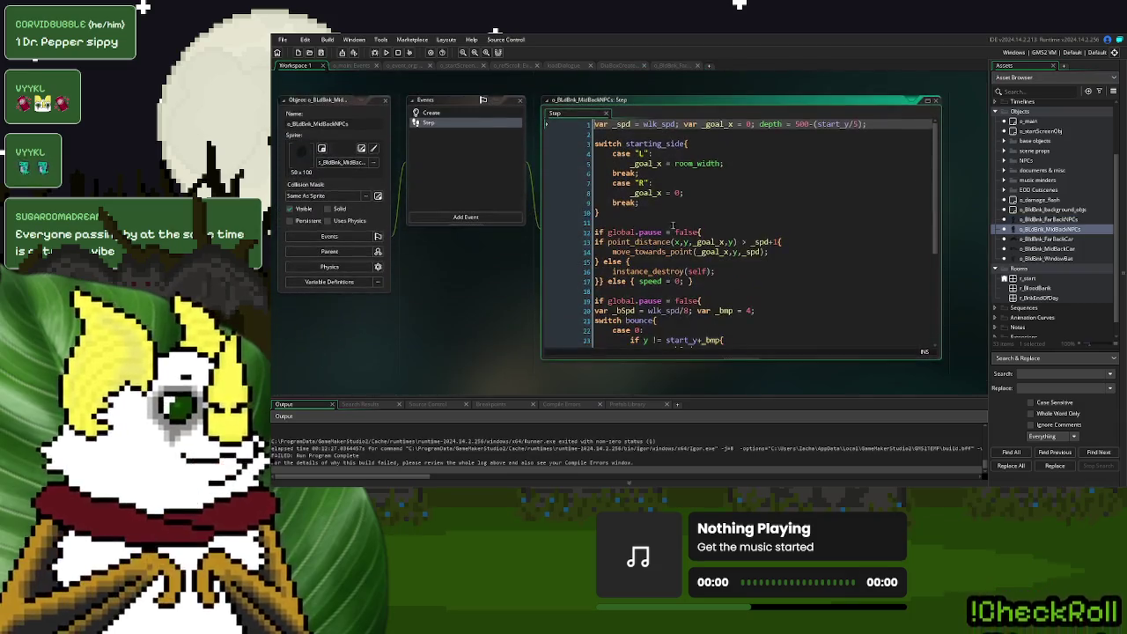
# - In o_BldBnk_MidBackNPCs, move the _bSpd/_bmp declarations above the pause check and delete the blank line
pyautogui.scroll(-3, 745, 249)
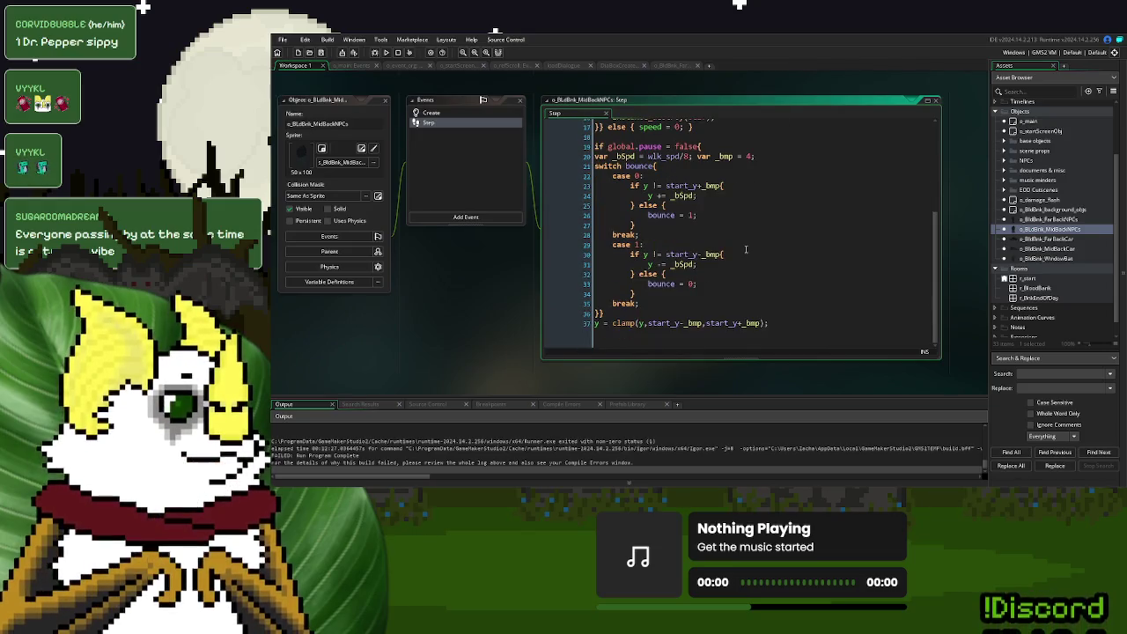
pyautogui.scroll(2, 745, 249)
pyautogui.moveTo(772, 212); pyautogui.dragTo(591, 212)
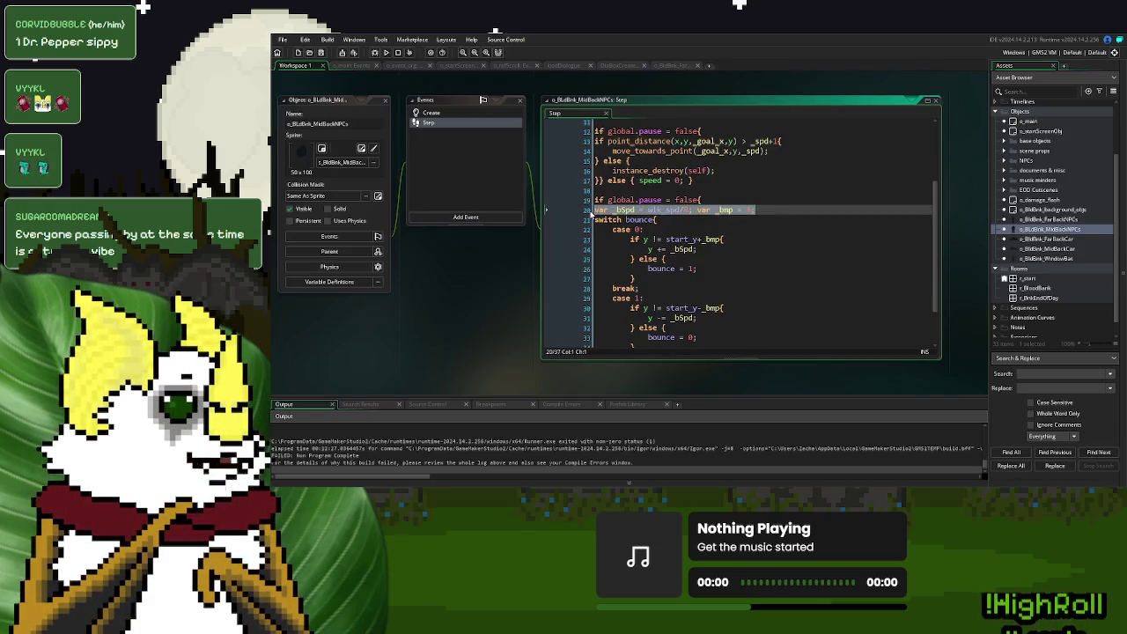
pyautogui.hotkey('ctrl', 'x')
pyautogui.press('Up')
pyautogui.press('Return')
pyautogui.press('Up')
pyautogui.hotkey('ctrl', 'v')
pyautogui.press('Down')
pyautogui.press('Delete')
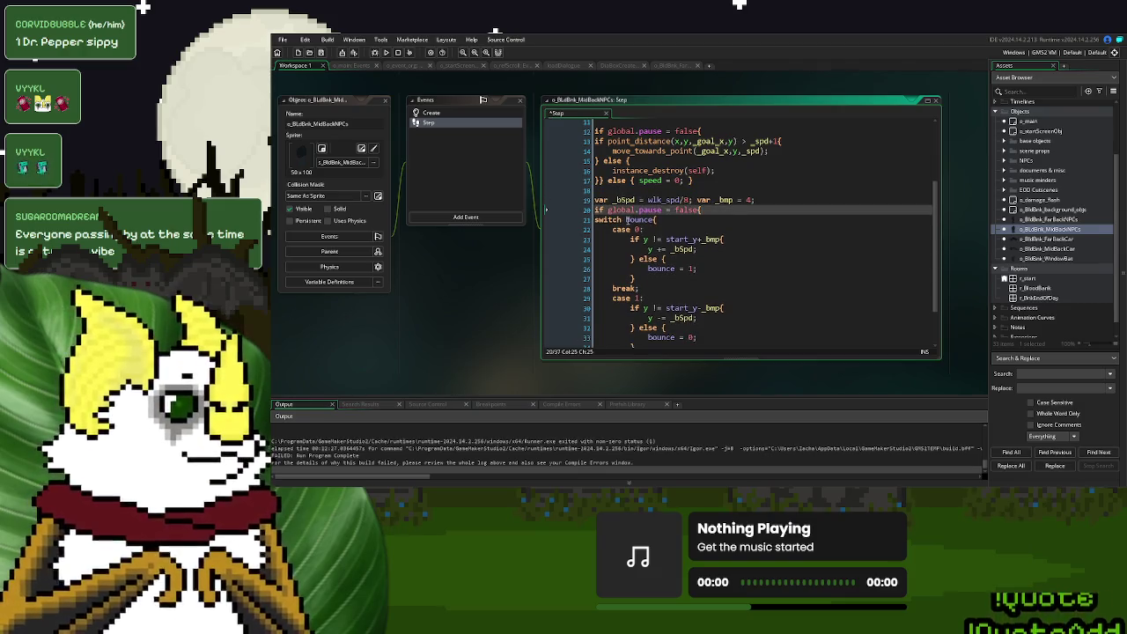
pyautogui.scroll(-2, 699, 234)
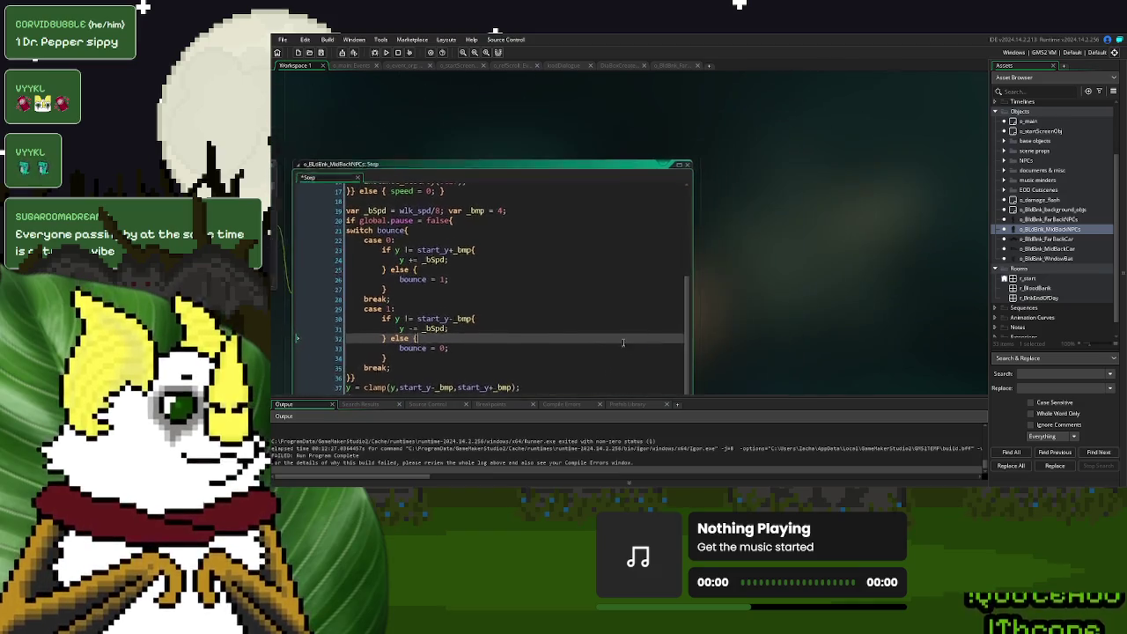
# - Close all open editor windows via Windows > Close All
pyautogui.rightClick(803, 191)
pyautogui.moveTo(820, 204)
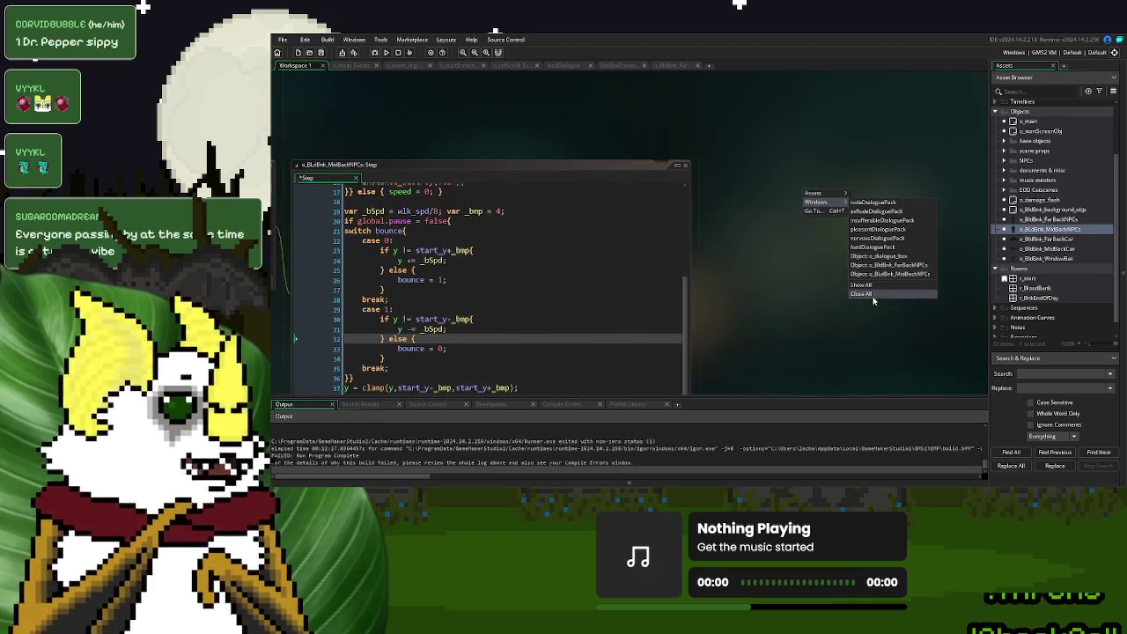
pyautogui.click(871, 295)
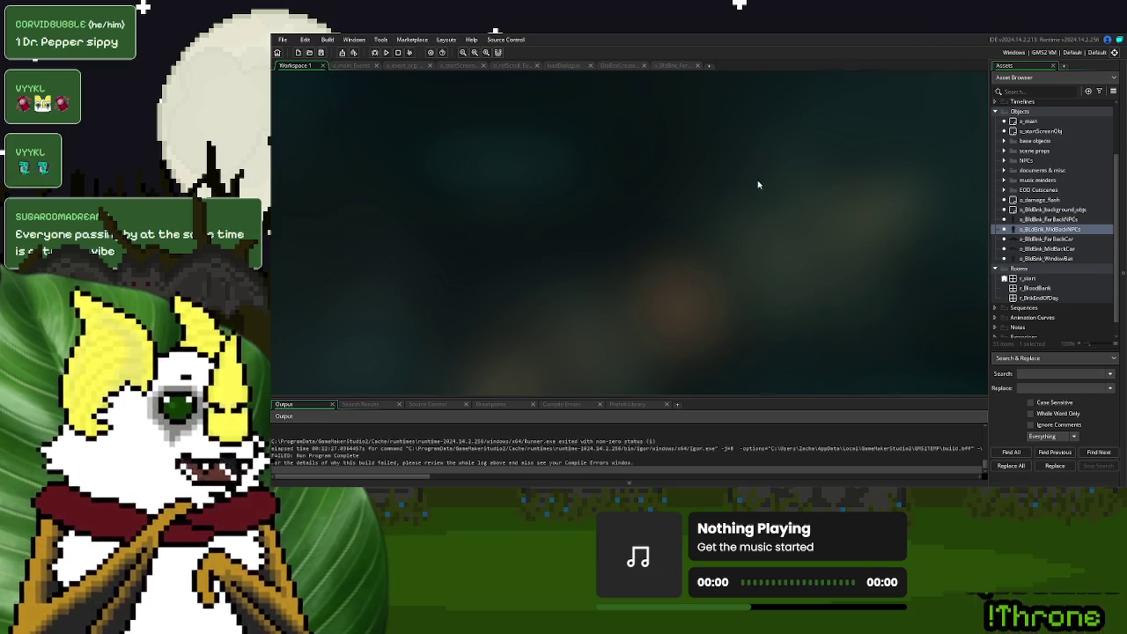
pyautogui.click(687, 67)
# - Delete the extra blank line 18 in the o_BldBnk_FarBackNPCs Step code so var _bSpd = wlk_spd/100 sits on line 19
pyautogui.click(706, 123)
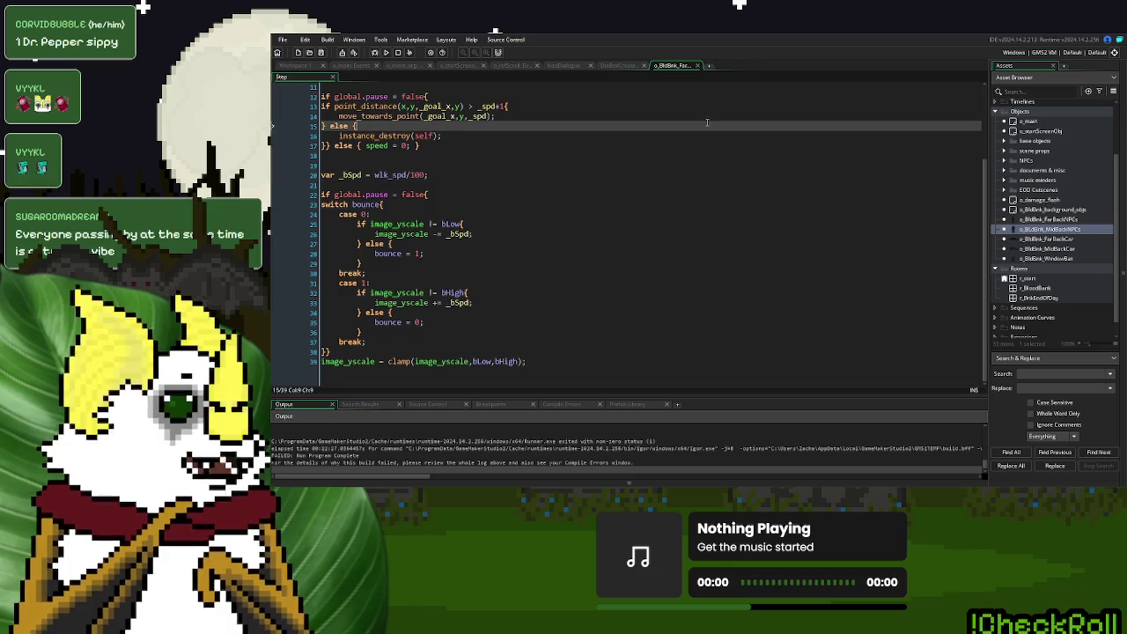
pyautogui.click(744, 186)
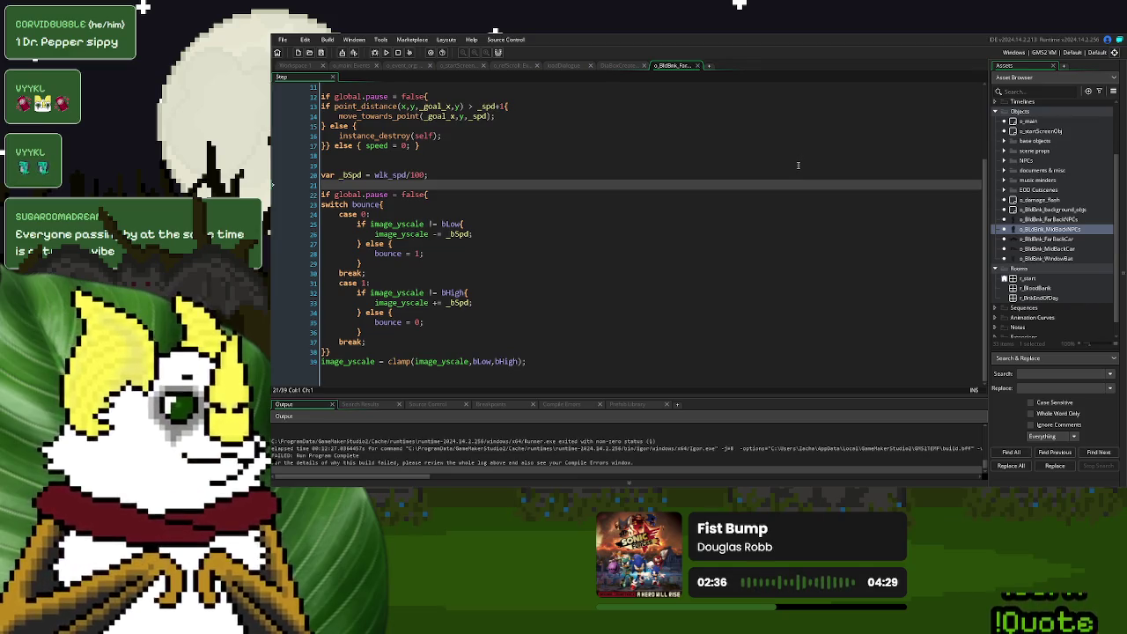
pyautogui.click(422, 157)
pyautogui.press('Delete')
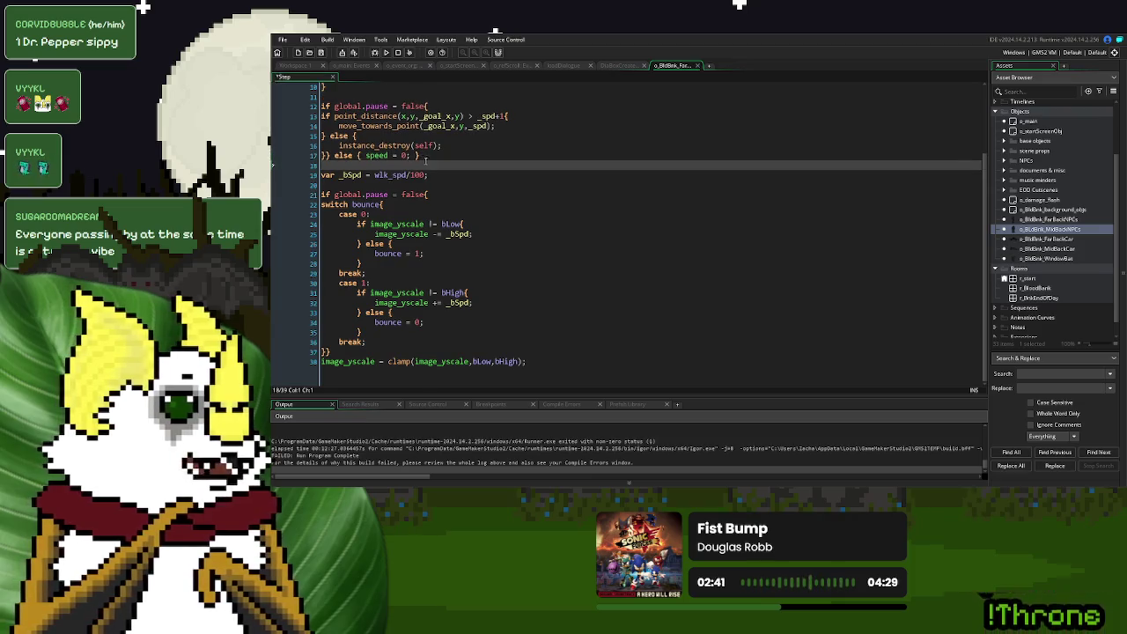
pyautogui.scroll(3, 365, 174)
pyautogui.click(356, 183)
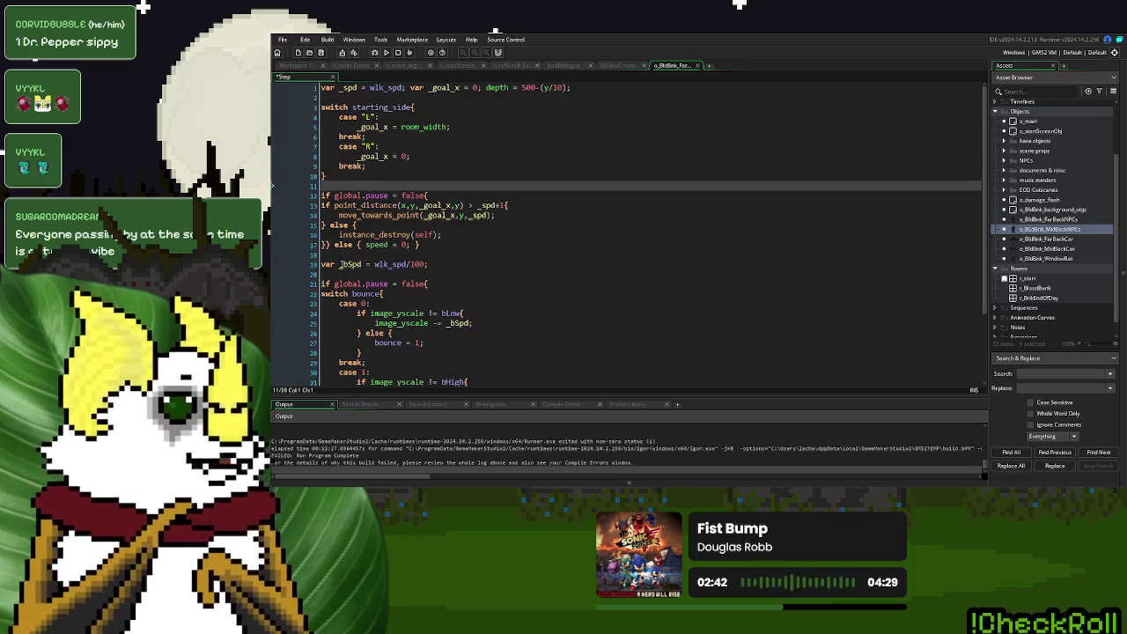
pyautogui.click(343, 256)
pyautogui.click(352, 273)
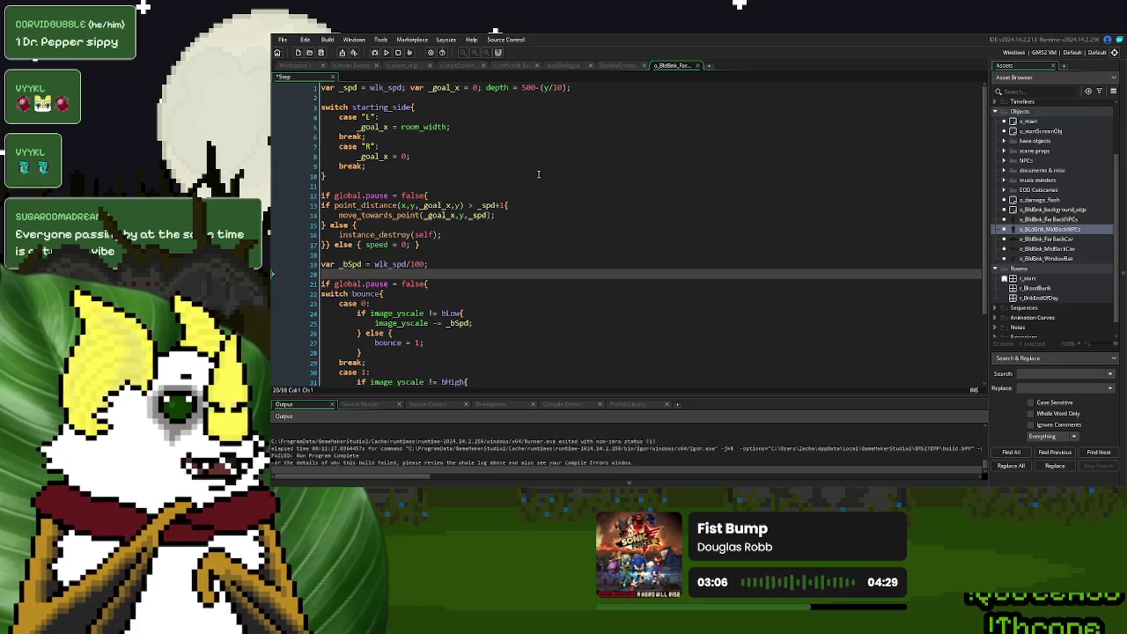
# - Save the o_BldBnk_FarBackNPCs Step event with _bSpd declared on line 19
pyautogui.click(321, 53)
pyautogui.click(639, 177)
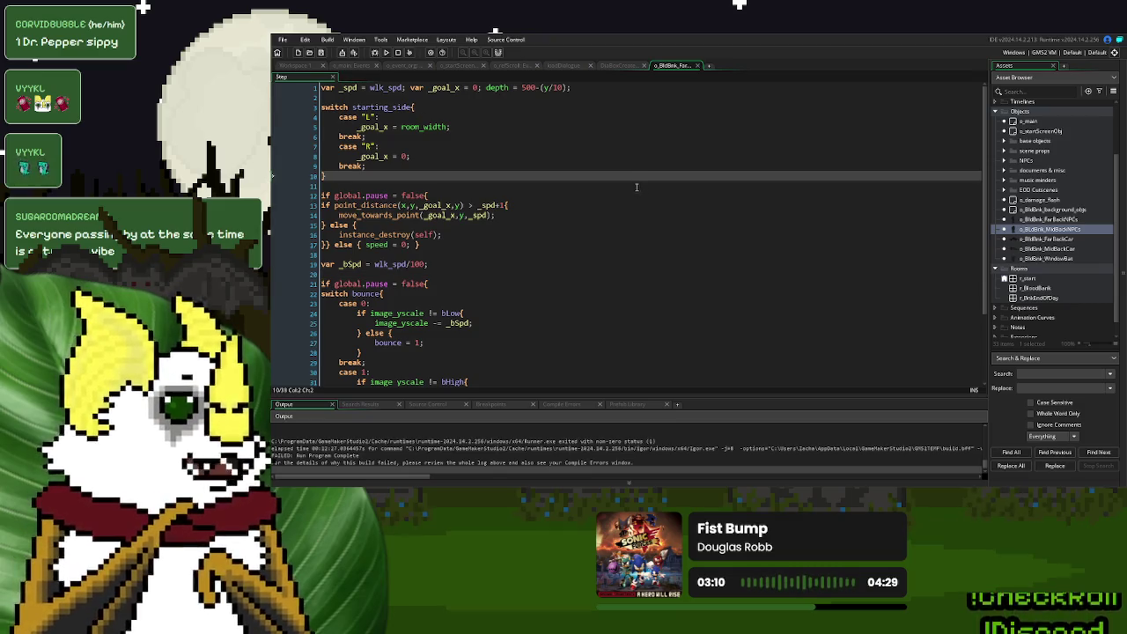